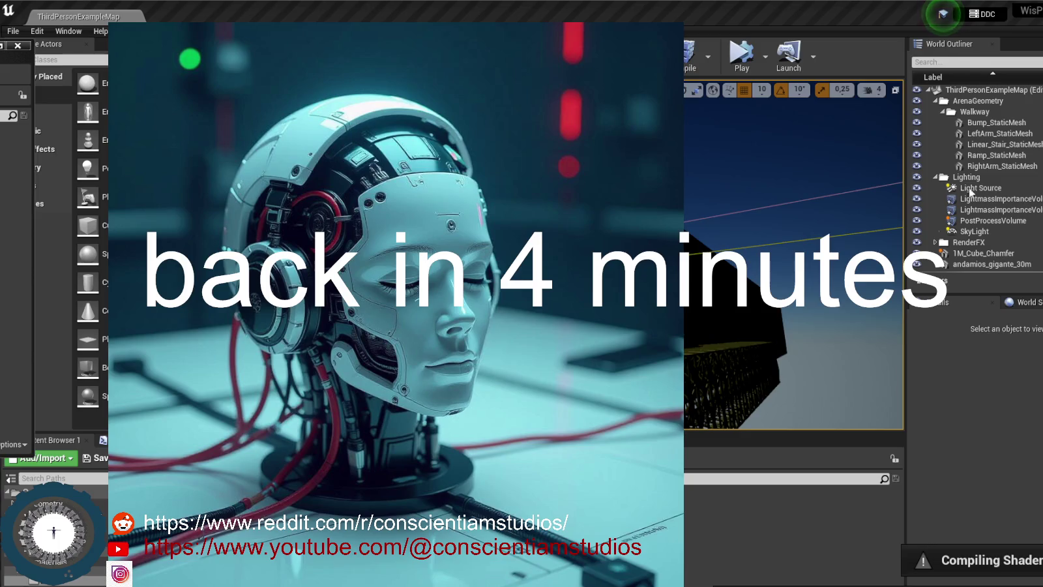
Maximize the editor window and reorient the view along the walkway and giant concrete wall.
{"action": "mouse_move", "coordinate": [928, 20]}
{"action": "left_mouse_down"}
{"action": "mouse_move", "coordinate": [814, 19]}
{"action": "mouse_move", "coordinate": [935, 46]}
{"action": "left_mouse_up"}
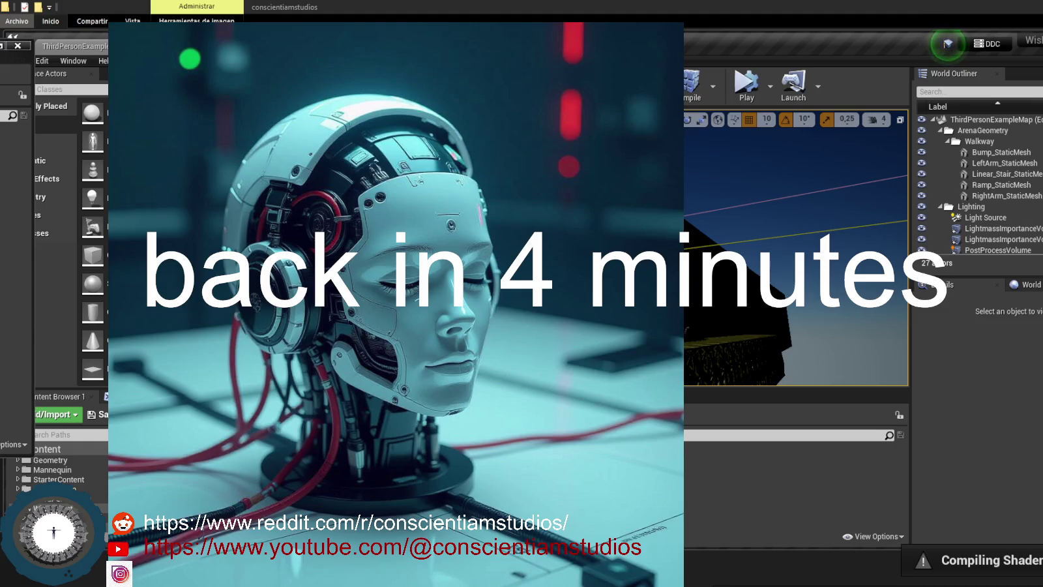
{"action": "double_click", "coordinate": [930, 42]}
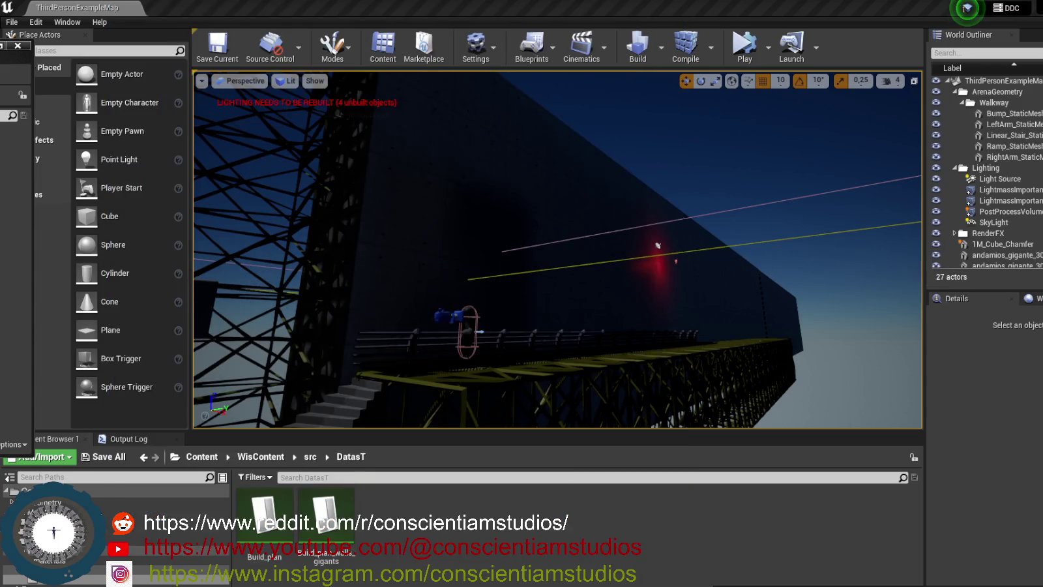
{"action": "left_click_drag", "start_coordinate": [417, 352], "coordinate": [437, 360]}
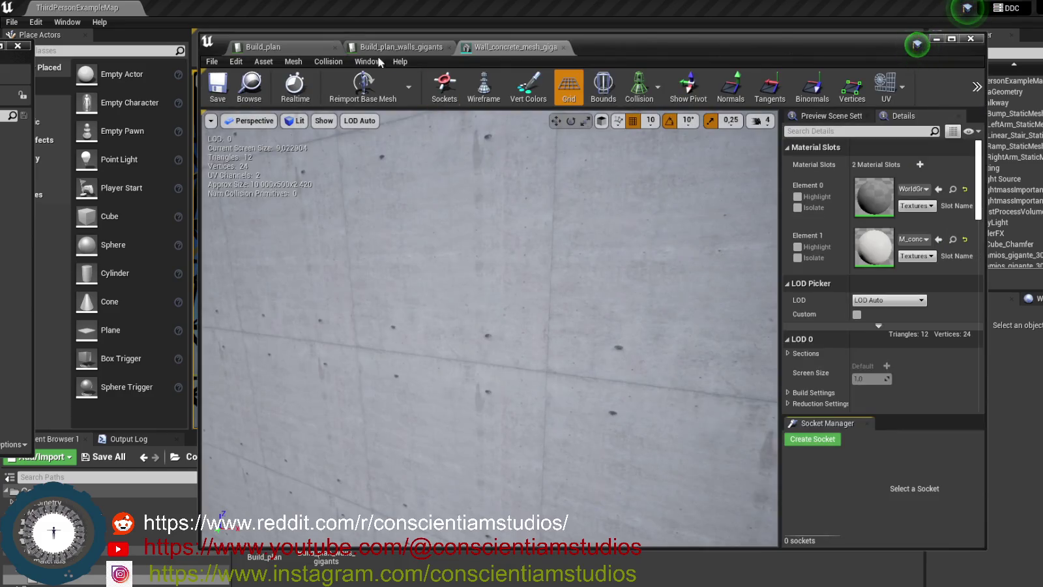
Check the Build_plan rows, minimize the asset editor, turn toward the wall, and select the end box brush.
{"action": "left_click", "coordinate": [299, 49]}
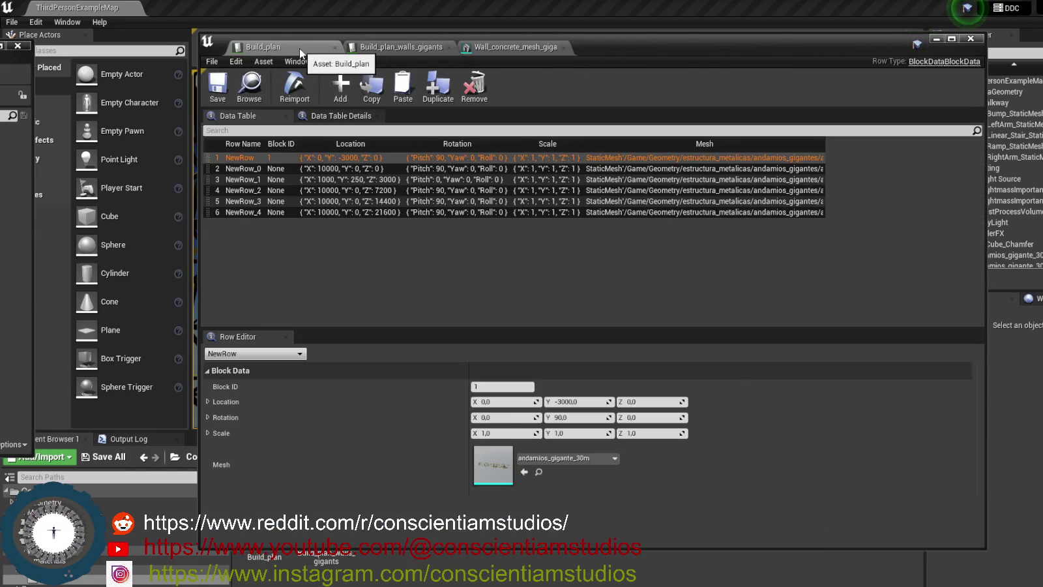
{"action": "left_click", "coordinate": [936, 39]}
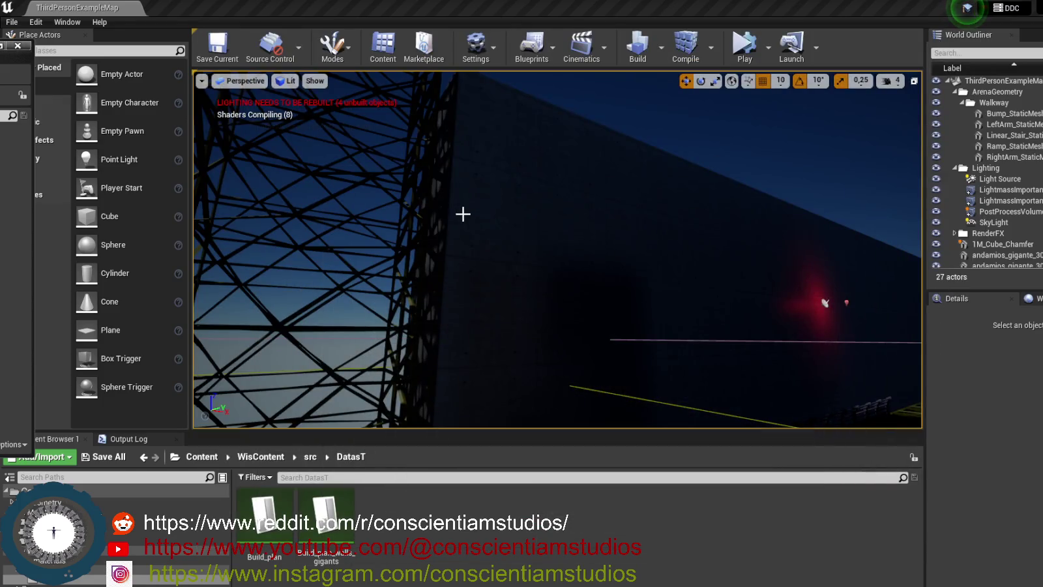
{"action": "left_click_drag", "start_coordinate": [554, 260], "coordinate": [522, 228]}
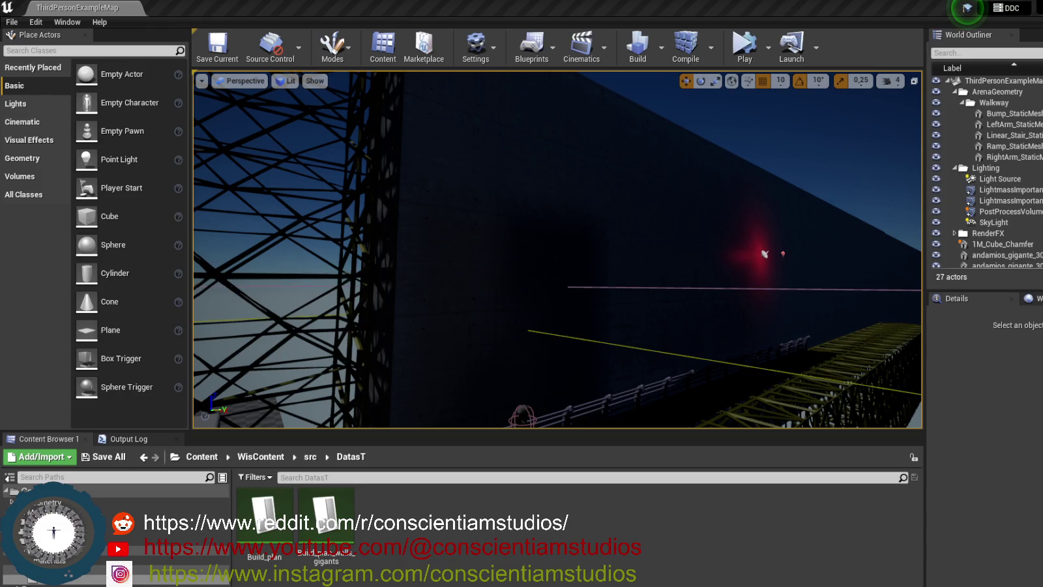
{"action": "mouse_move", "coordinate": [561, 324]}
{"action": "left_mouse_down"}
{"action": "mouse_move", "coordinate": [613, 326]}
{"action": "mouse_move", "coordinate": [606, 335]}
{"action": "mouse_move", "coordinate": [609, 322]}
{"action": "mouse_move", "coordinate": [578, 319]}
{"action": "mouse_move", "coordinate": [625, 323]}
{"action": "mouse_move", "coordinate": [756, 242]}
{"action": "left_mouse_up"}
{"action": "left_click", "coordinate": [755, 243]}
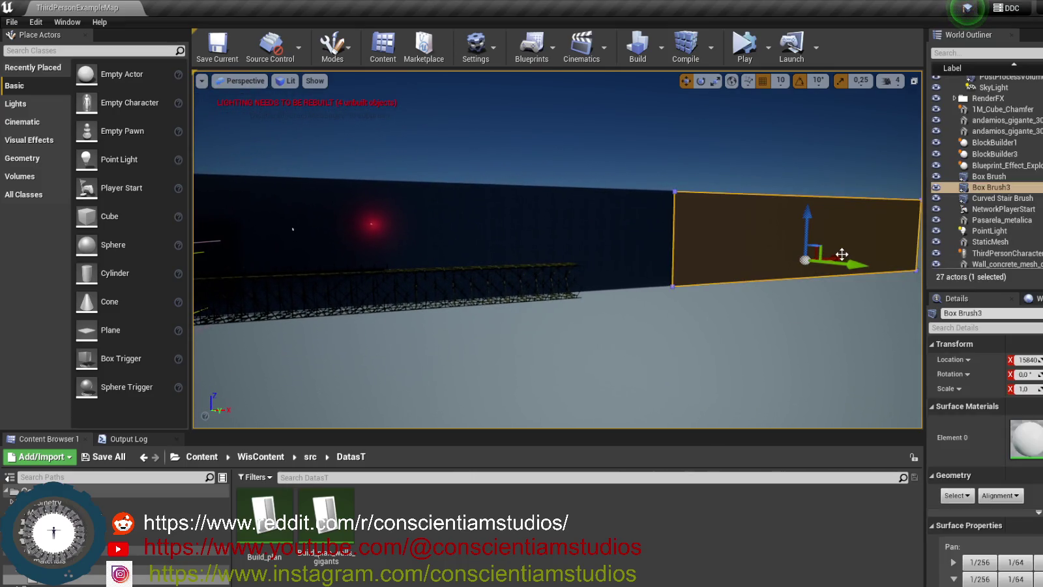
Shift Box Brush3 slightly along X and reselect the whole brush.
{"action": "left_click_drag", "start_coordinate": [839, 255], "coordinate": [841, 255]}
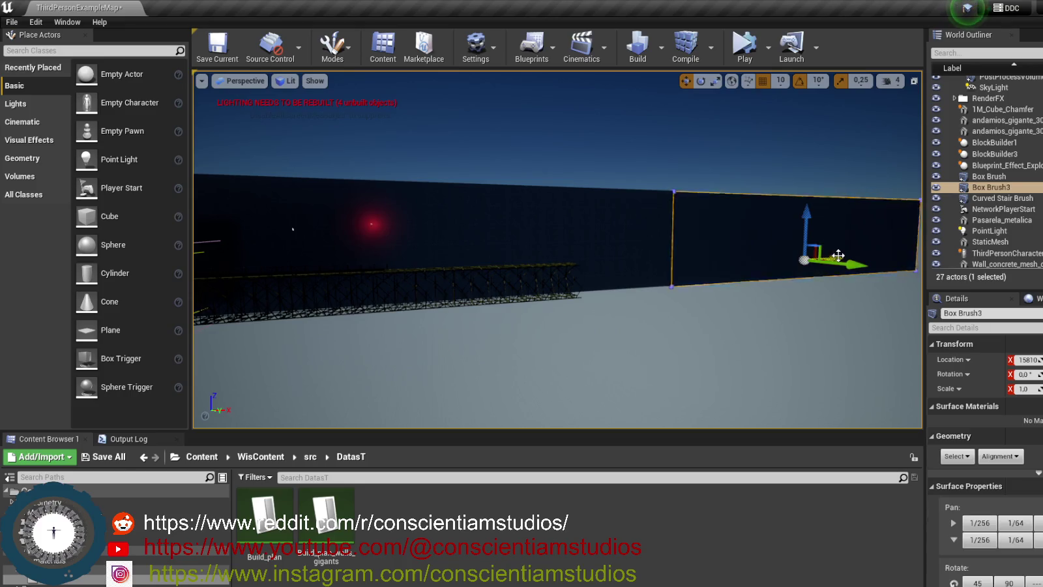
{"action": "left_click", "coordinate": [796, 311]}
{"action": "left_click", "coordinate": [740, 243]}
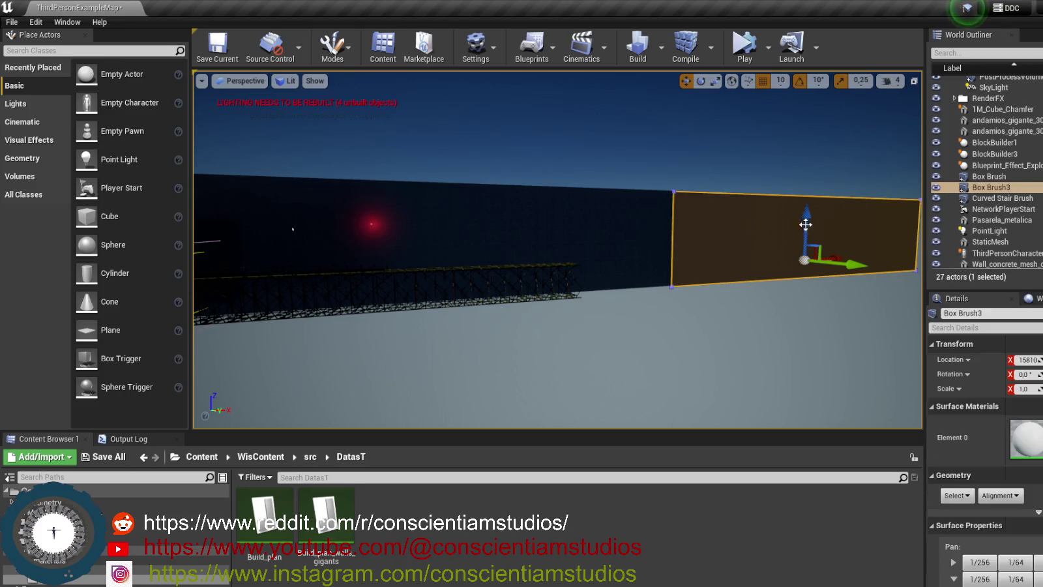
{"action": "left_click", "coordinate": [806, 215]}
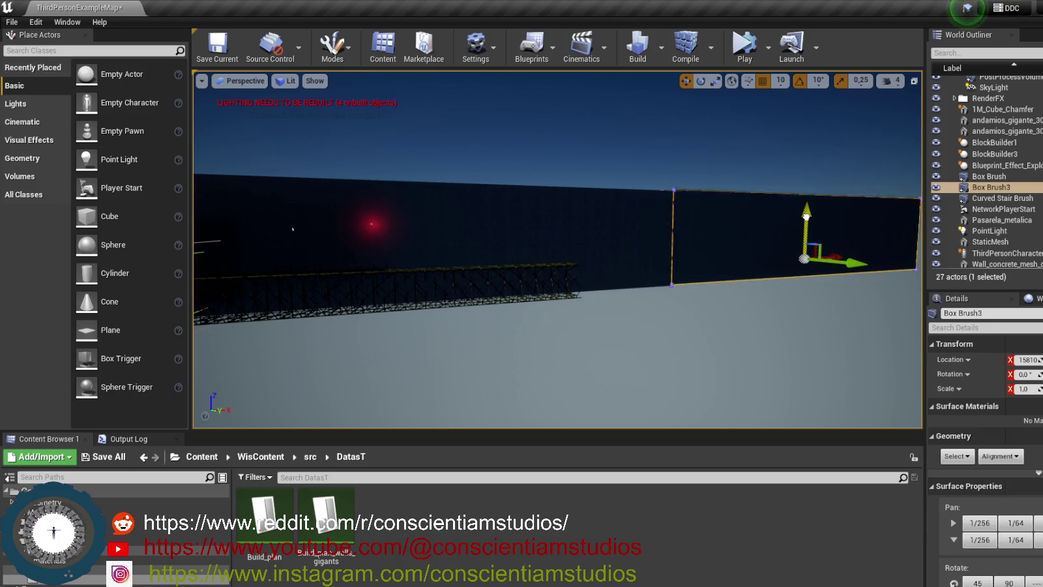
Duplicate the red PointLight as PointLight2 further right along the wall.
{"action": "left_click", "coordinate": [376, 225]}
{"action": "left_click", "coordinate": [370, 224]}
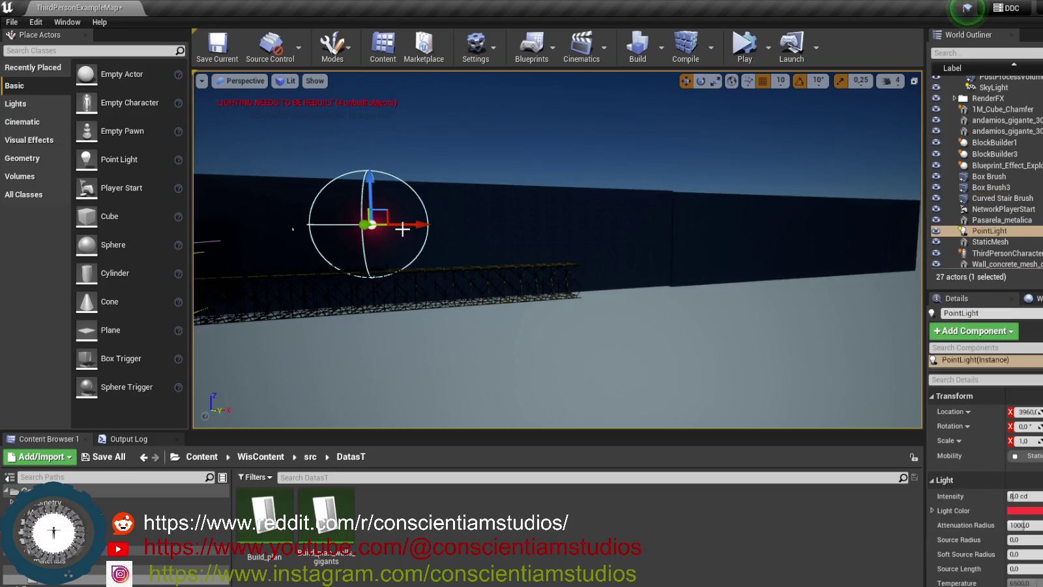
{"action": "key", "text": "ctrl+w"}
{"action": "left_click_drag", "start_coordinate": [427, 224], "coordinate": [700, 231]}
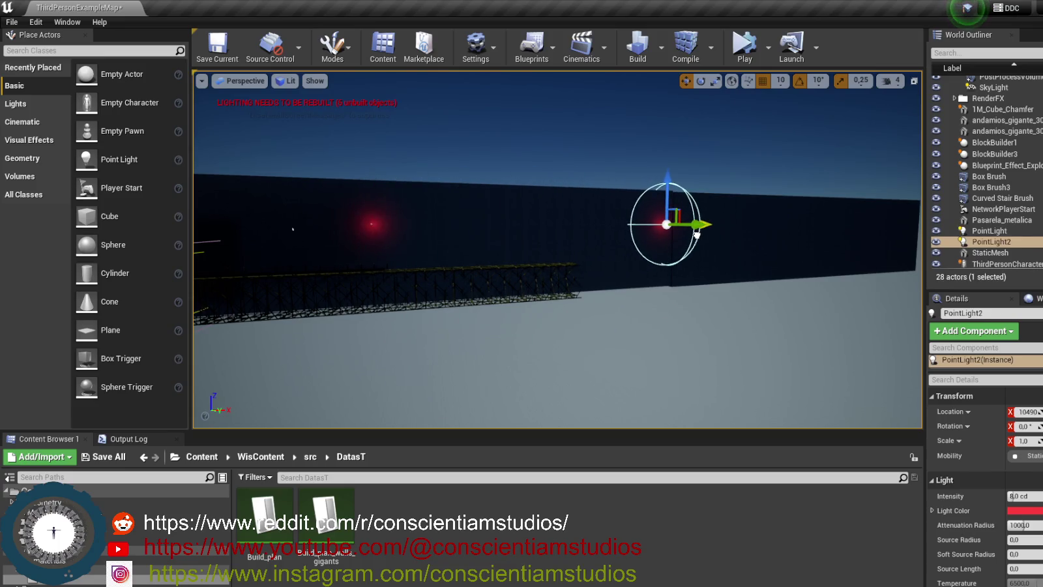
Frame the scaffold and character, then fly the view up to the wall and walkway.
{"action": "left_click", "coordinate": [729, 254]}
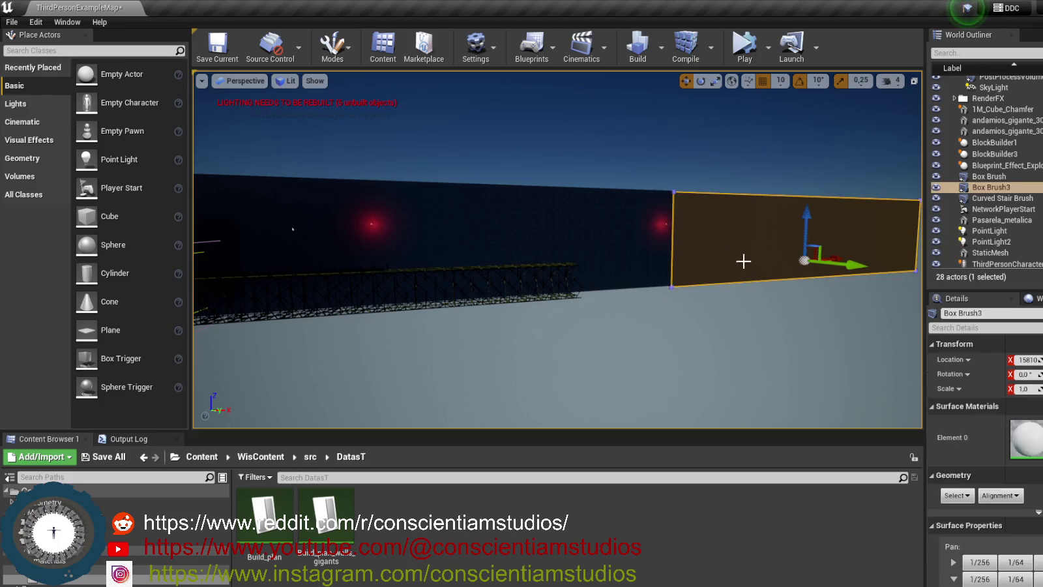
{"action": "scroll", "coordinate": [498, 262], "scroll_direction": "down", "scroll_amount": 5}
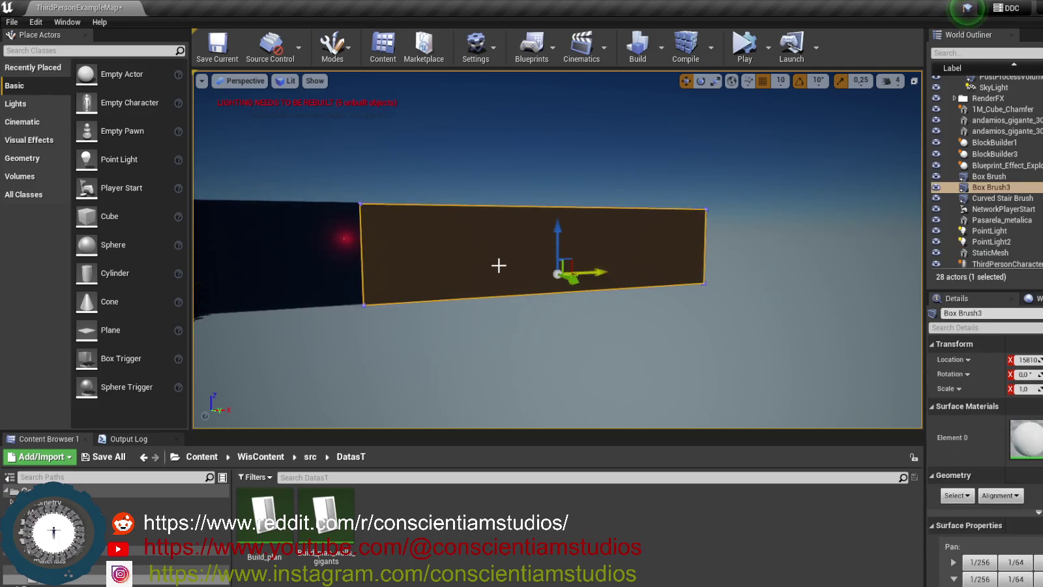
{"action": "left_click_drag", "start_coordinate": [477, 262], "coordinate": [391, 248]}
{"action": "mouse_move", "coordinate": [512, 275]}
{"action": "left_mouse_down"}
{"action": "mouse_move", "coordinate": [548, 261]}
{"action": "mouse_move", "coordinate": [512, 274]}
{"action": "left_mouse_up"}
{"action": "left_click", "coordinate": [512, 274]}
{"action": "left_click", "coordinate": [489, 277]}
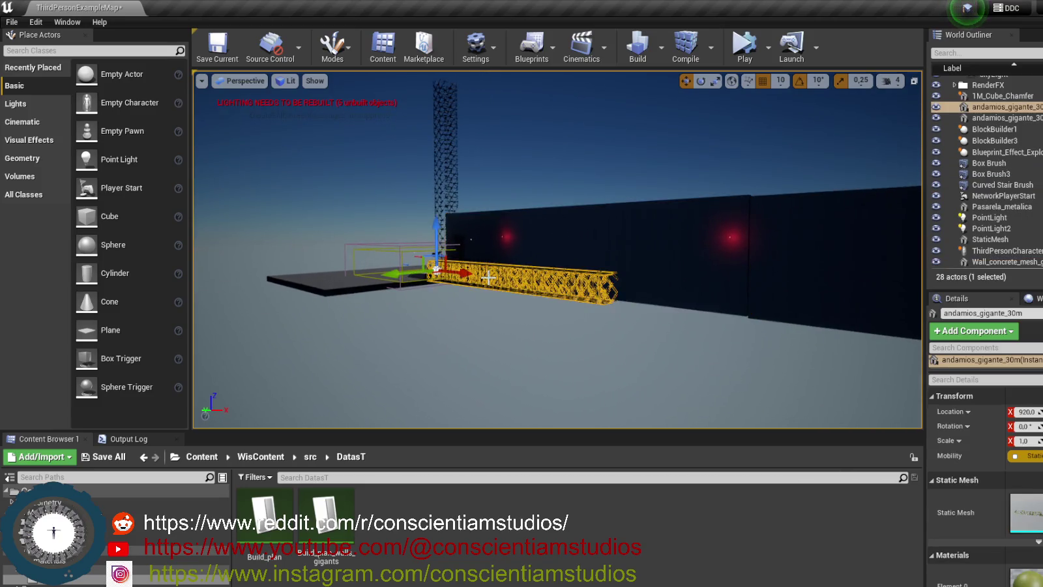
{"action": "key", "text": "f"}
{"action": "left_click", "coordinate": [453, 224]}
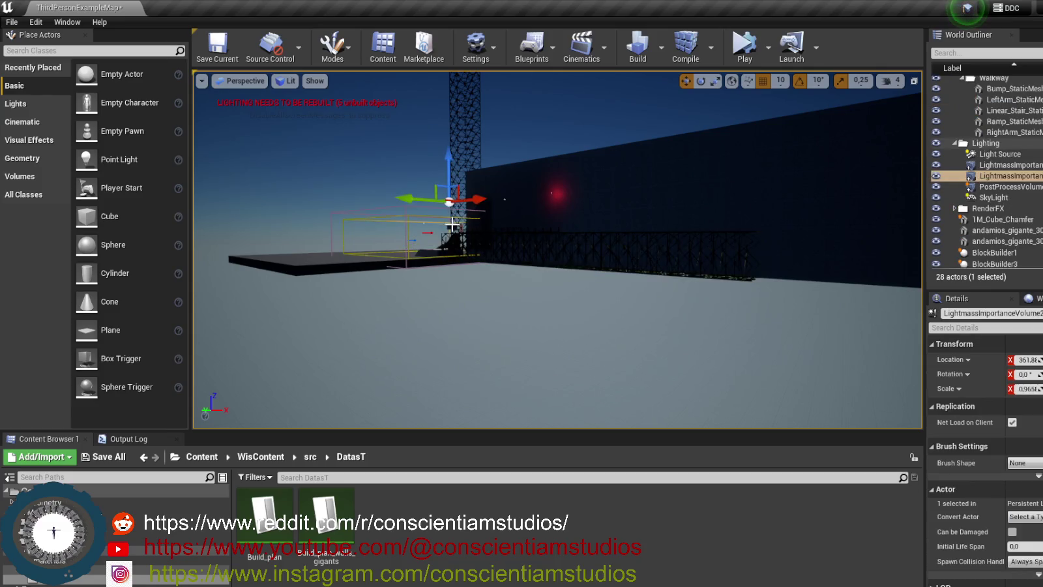
{"action": "left_click", "coordinate": [456, 227]}
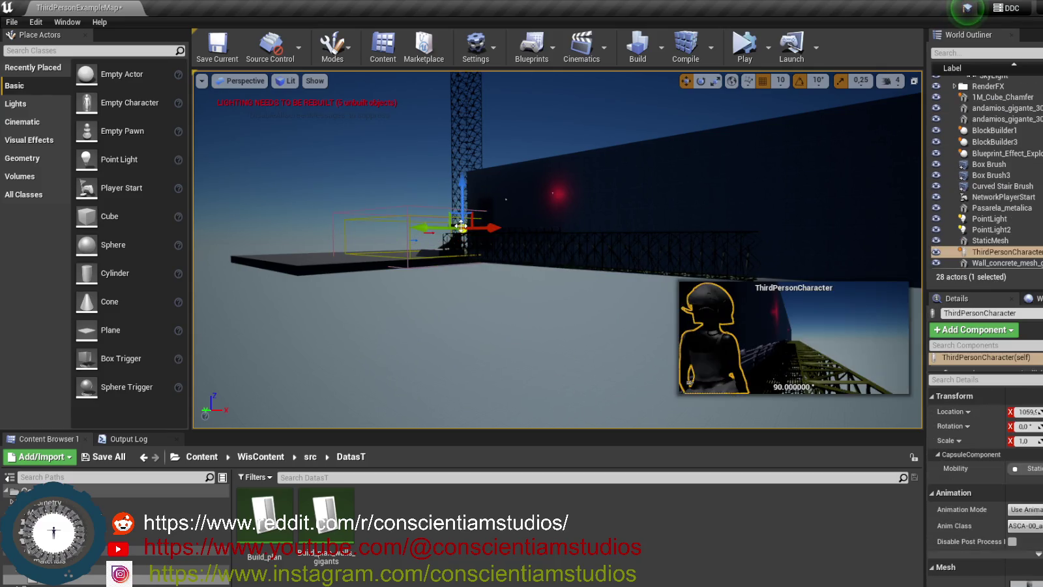
{"action": "key", "text": "f"}
{"action": "mouse_move", "coordinate": [541, 280]}
{"action": "left_mouse_down"}
{"action": "mouse_move", "coordinate": [489, 281]}
{"action": "mouse_move", "coordinate": [637, 270]}
{"action": "left_mouse_up"}
Nudge the end box brush upward and check its selection at the wall's end.
{"action": "left_click", "coordinate": [701, 212]}
{"action": "left_click_drag", "start_coordinate": [700, 211], "coordinate": [702, 202]}
{"action": "left_click", "coordinate": [697, 286]}
{"action": "left_click", "coordinate": [698, 239]}
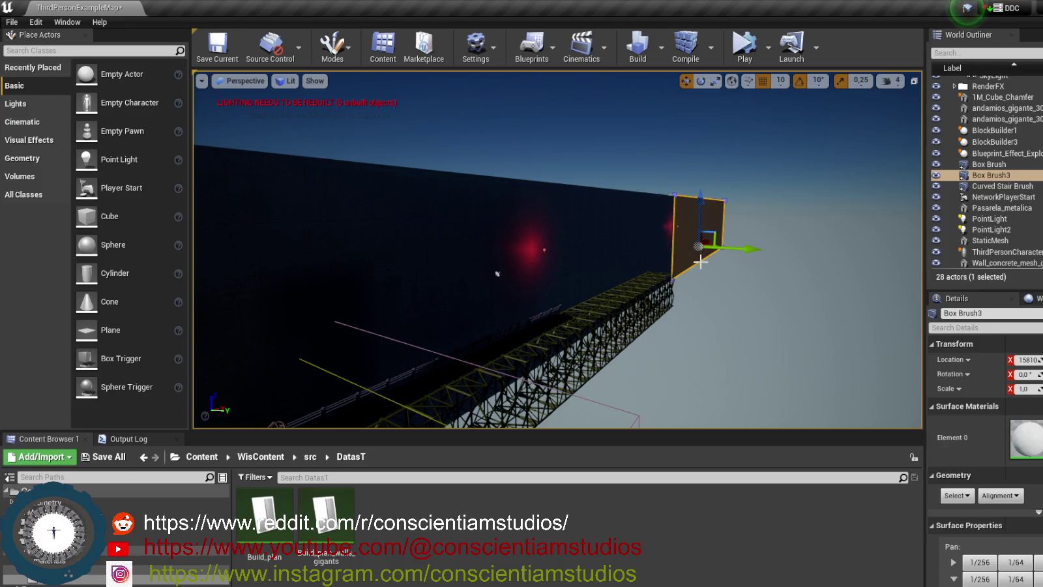
{"action": "left_click", "coordinate": [699, 290]}
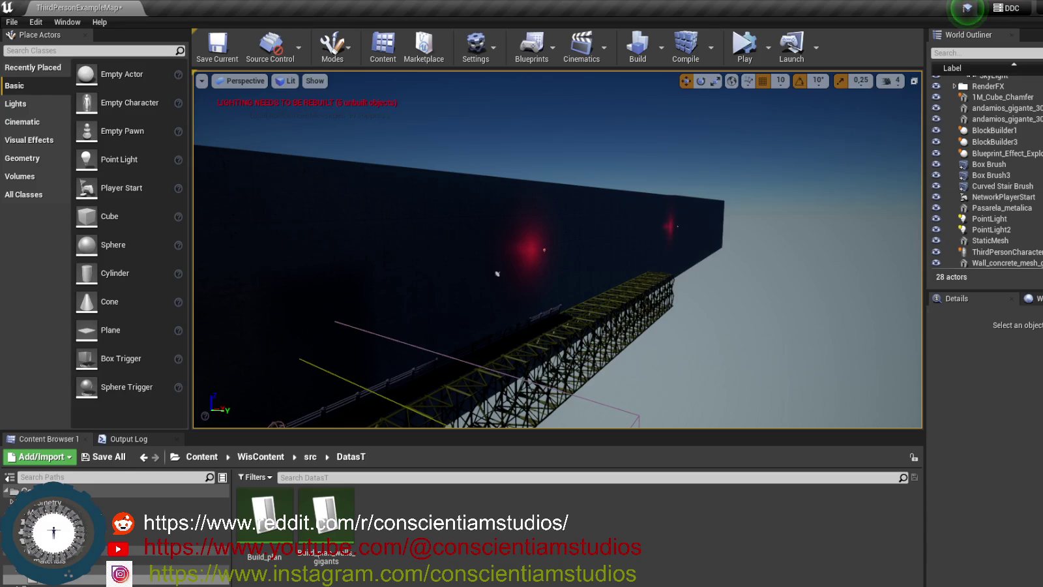
{"action": "left_click", "coordinate": [692, 236]}
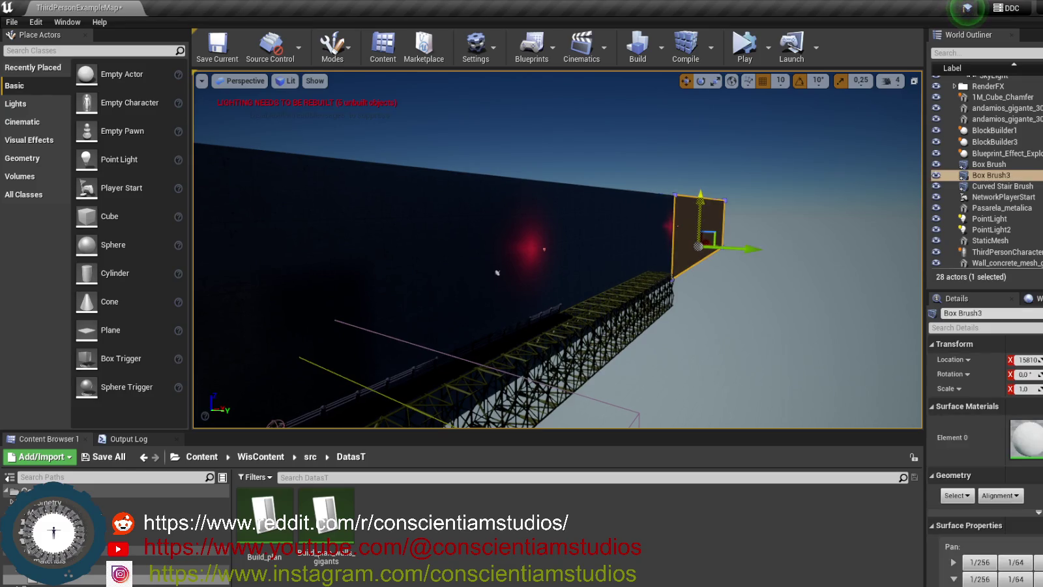
{"action": "left_click", "coordinate": [696, 298]}
{"action": "mouse_move", "coordinate": [678, 312]}
{"action": "left_mouse_down"}
{"action": "mouse_move", "coordinate": [619, 287]}
{"action": "mouse_move", "coordinate": [678, 287]}
{"action": "mouse_move", "coordinate": [669, 316]}
{"action": "mouse_move", "coordinate": [687, 307]}
{"action": "mouse_move", "coordinate": [669, 316]}
{"action": "left_mouse_up"}
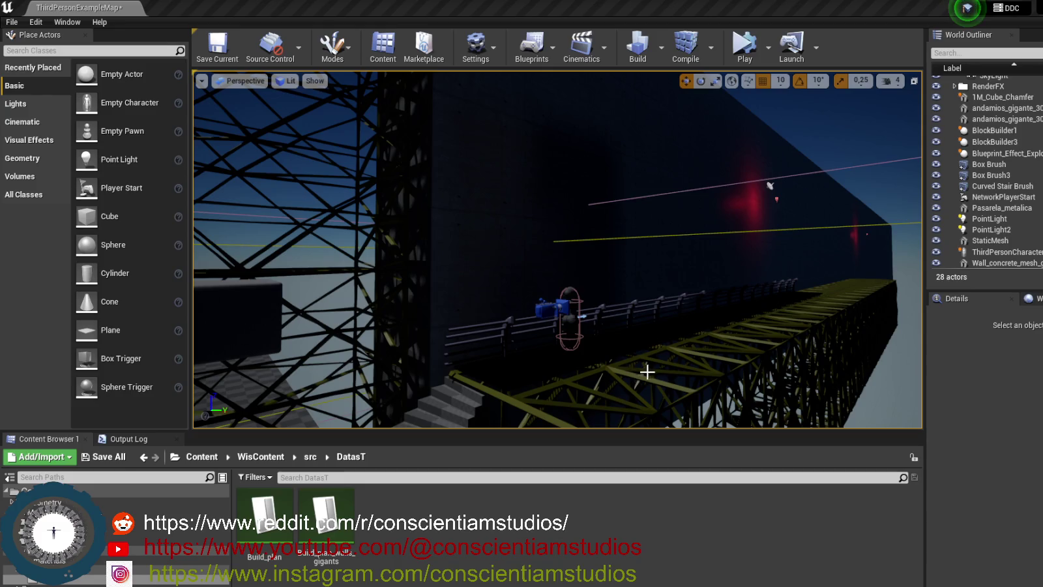
{"action": "mouse_move", "coordinate": [679, 332]}
{"action": "left_mouse_down"}
{"action": "mouse_move", "coordinate": [671, 209]}
{"action": "mouse_move", "coordinate": [679, 332]}
{"action": "left_mouse_up"}
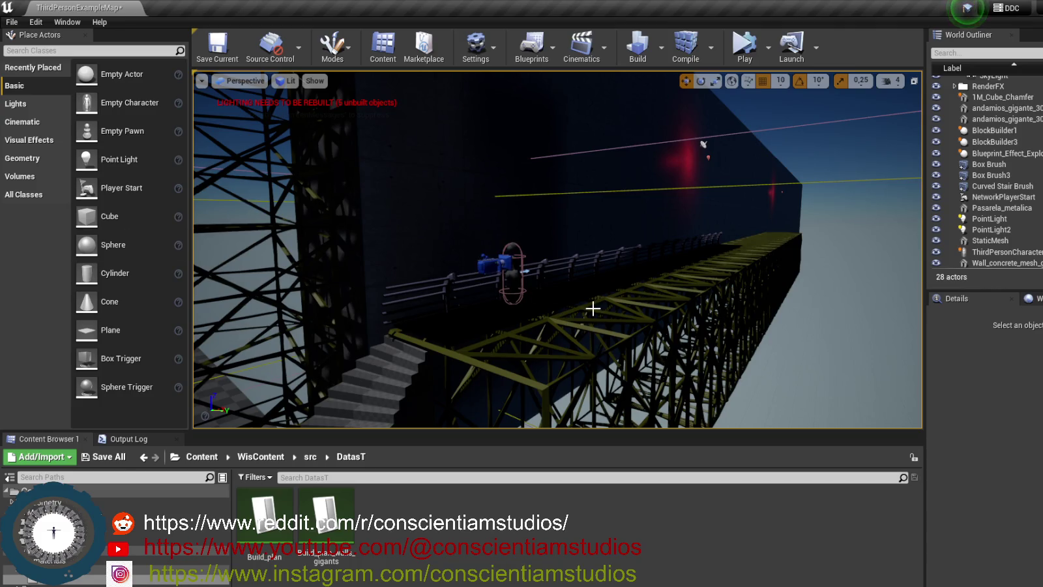
{"action": "mouse_move", "coordinate": [598, 313]}
{"action": "left_mouse_down"}
{"action": "mouse_move", "coordinate": [603, 274]}
{"action": "mouse_move", "coordinate": [603, 345]}
{"action": "left_mouse_up"}
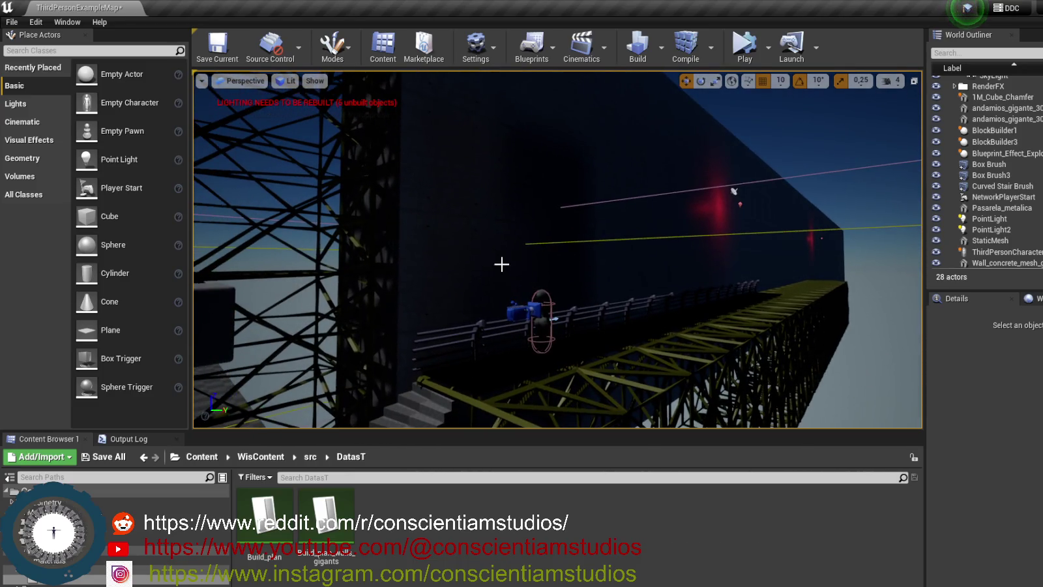
{"action": "left_click", "coordinate": [434, 308]}
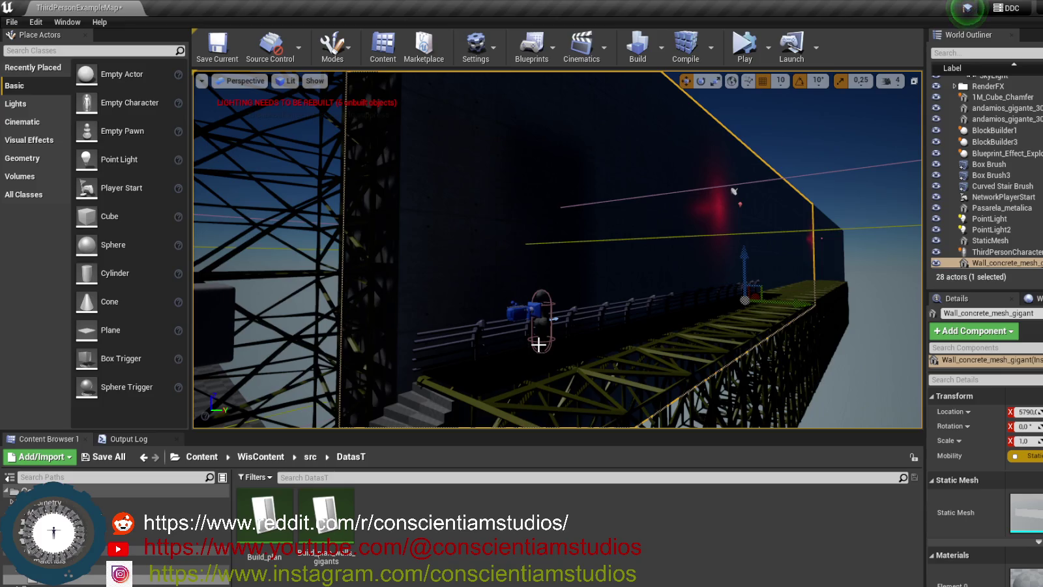
Swing the view up and left until the whole wall and scaffold tower are visible.
{"action": "mouse_move", "coordinate": [652, 317]}
{"action": "left_mouse_down"}
{"action": "mouse_move", "coordinate": [658, 215]}
{"action": "mouse_move", "coordinate": [689, 155]}
{"action": "left_mouse_up"}
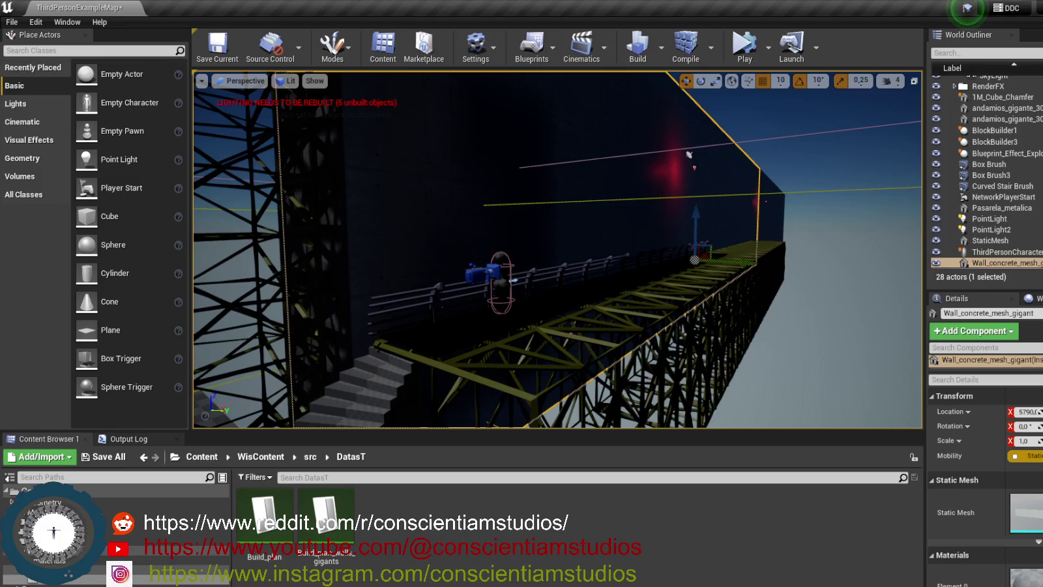
{"action": "left_click_drag", "start_coordinate": [558, 247], "coordinate": [537, 247]}
{"action": "mouse_move", "coordinate": [655, 316]}
{"action": "left_mouse_down"}
{"action": "mouse_move", "coordinate": [639, 316]}
{"action": "mouse_move", "coordinate": [717, 315]}
{"action": "mouse_move", "coordinate": [668, 332]}
{"action": "mouse_move", "coordinate": [689, 314]}
{"action": "mouse_move", "coordinate": [462, 133]}
{"action": "left_mouse_up"}
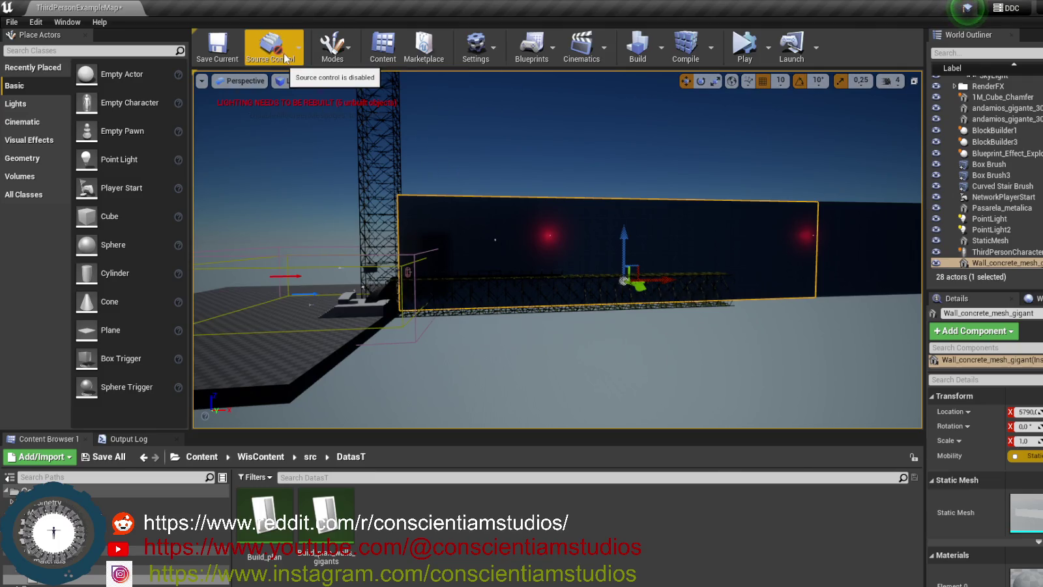
Switch to Modeling mode and check the asset save location in its quick settings.
{"action": "left_click", "coordinate": [348, 56]}
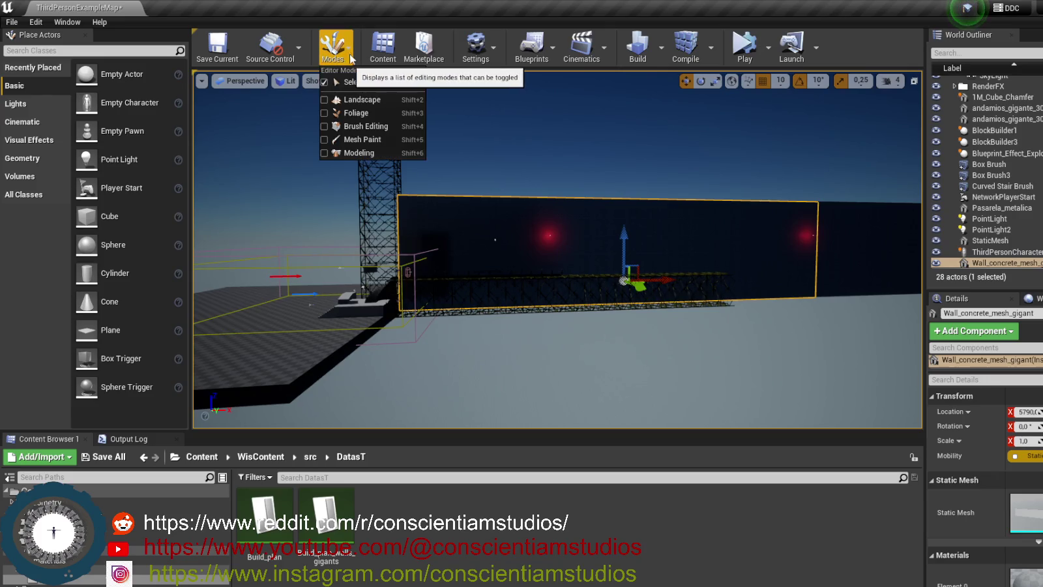
{"action": "left_click", "coordinate": [384, 154]}
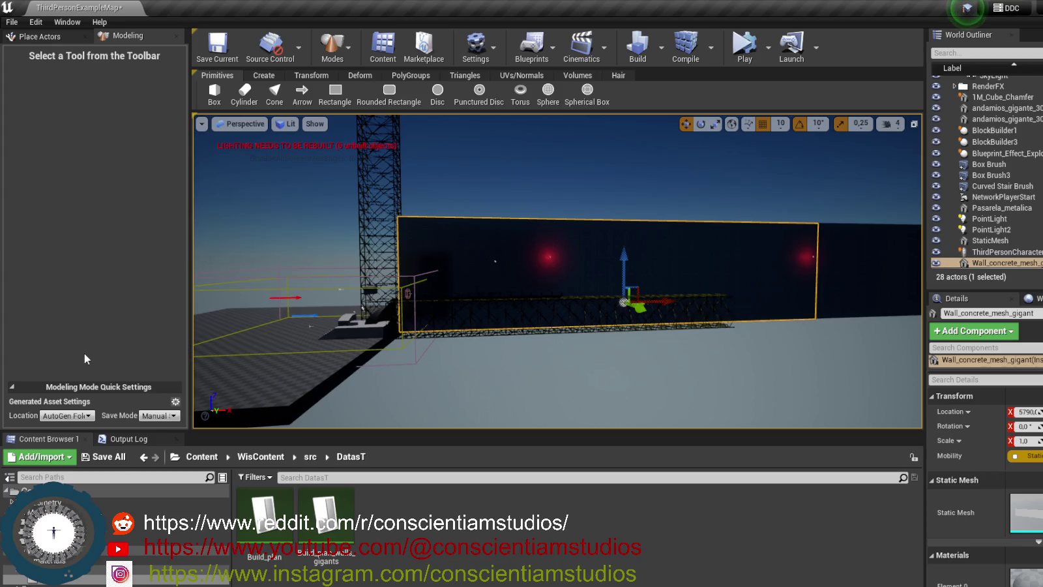
{"action": "left_click", "coordinate": [83, 417]}
{"action": "left_click", "coordinate": [137, 421]}
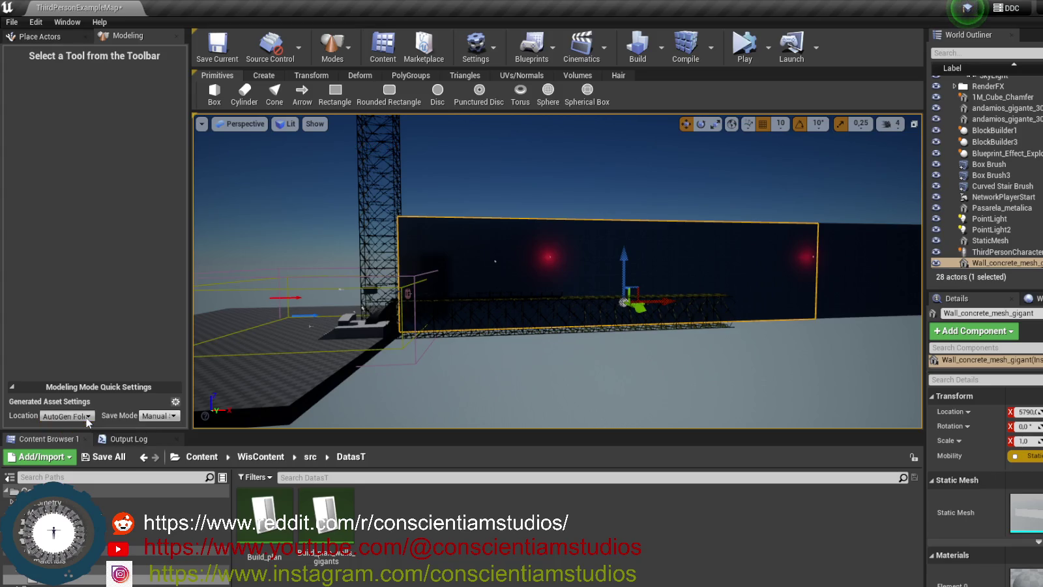
{"action": "left_click", "coordinate": [18, 389]}
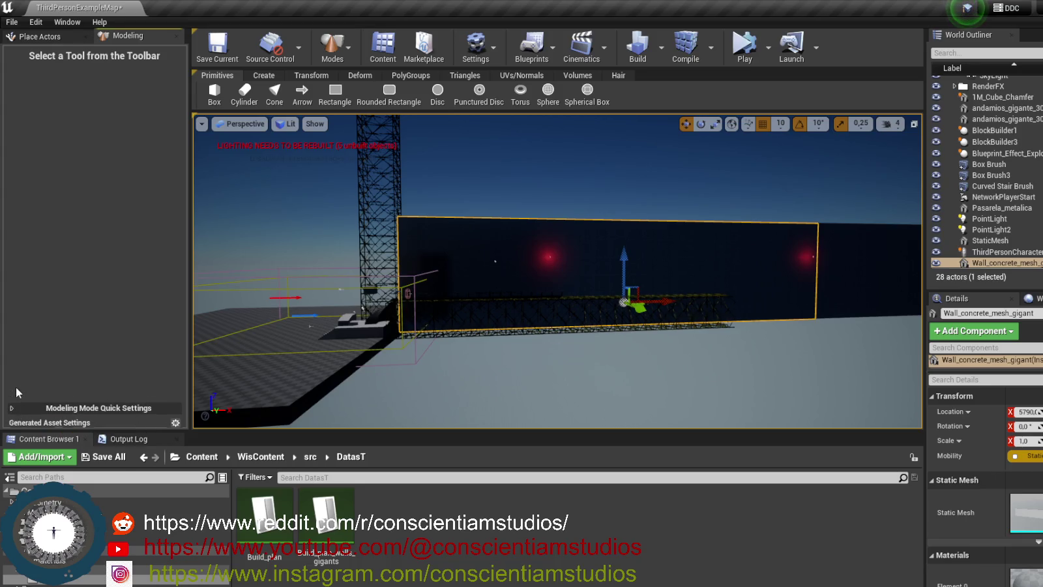
{"action": "left_click", "coordinate": [19, 415]}
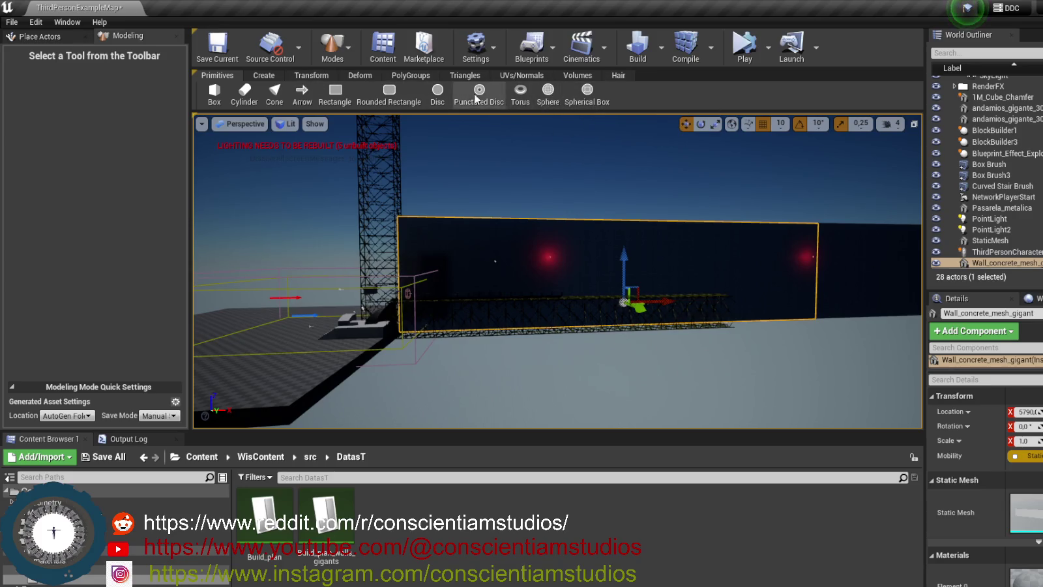
{"action": "left_click", "coordinate": [58, 36]}
{"action": "left_click", "coordinate": [139, 37]}
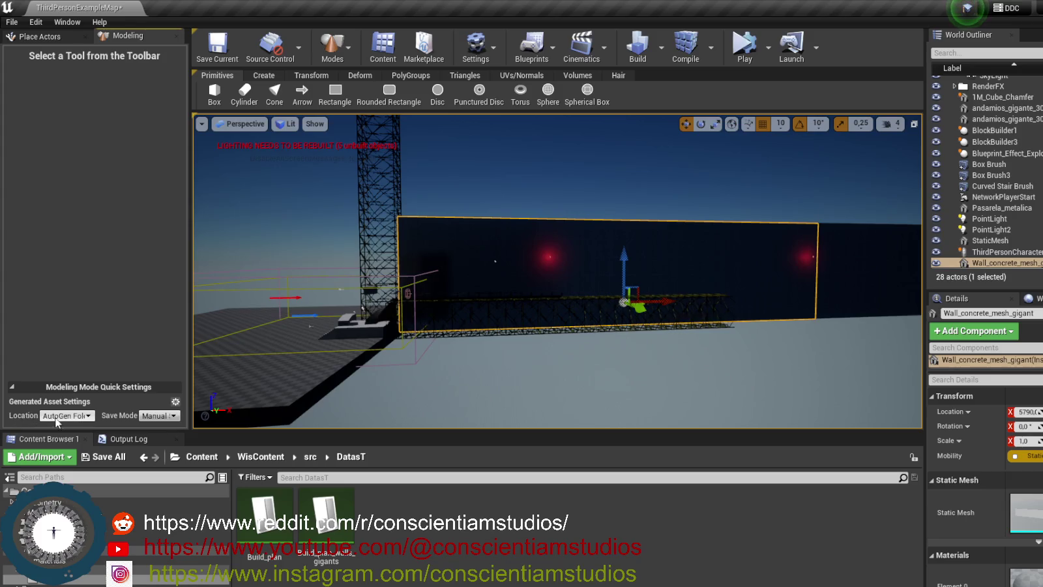
{"action": "left_click", "coordinate": [78, 417]}
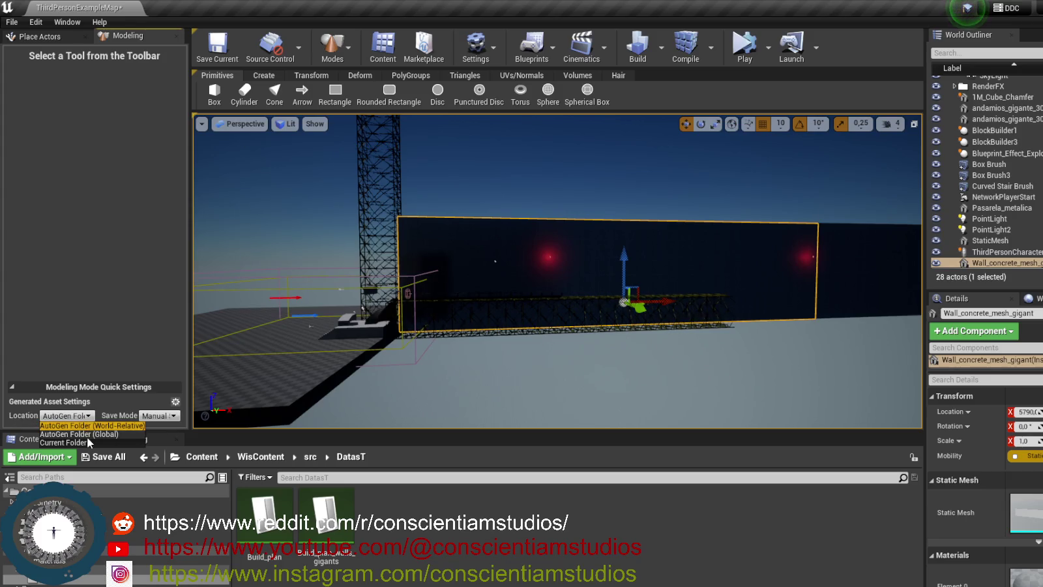
{"action": "left_click", "coordinate": [87, 440]}
{"action": "left_click", "coordinate": [78, 417]}
{"action": "left_click", "coordinate": [75, 425]}
{"action": "left_click", "coordinate": [159, 415]}
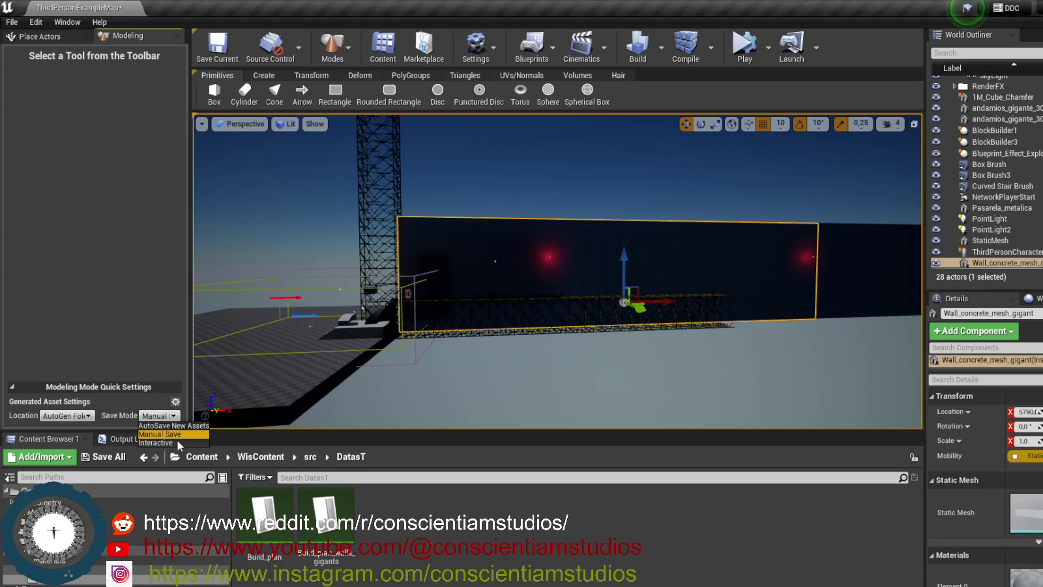
{"action": "left_click", "coordinate": [180, 443]}
{"action": "left_click", "coordinate": [171, 415]}
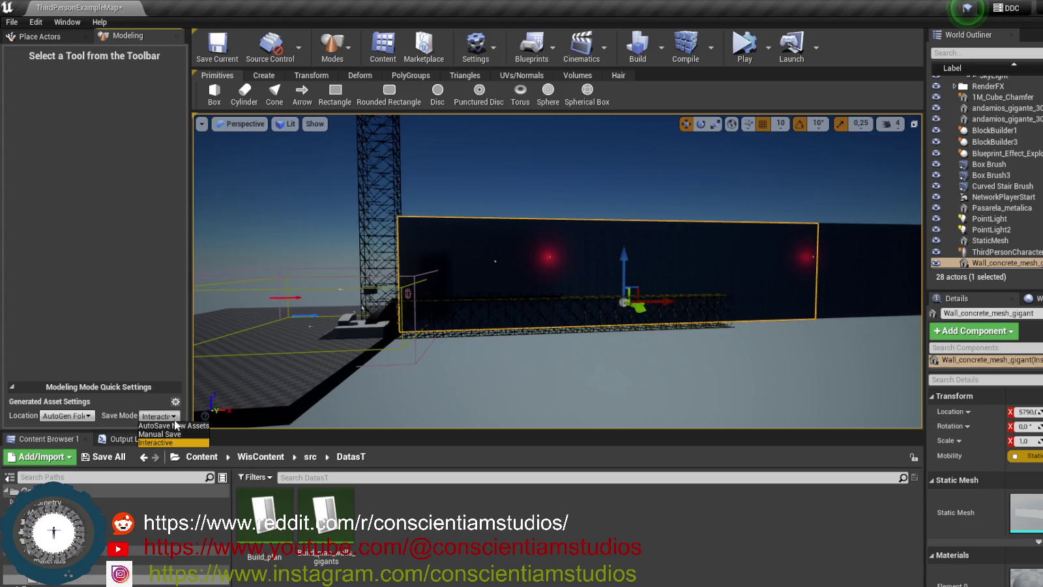
{"action": "left_click", "coordinate": [174, 434]}
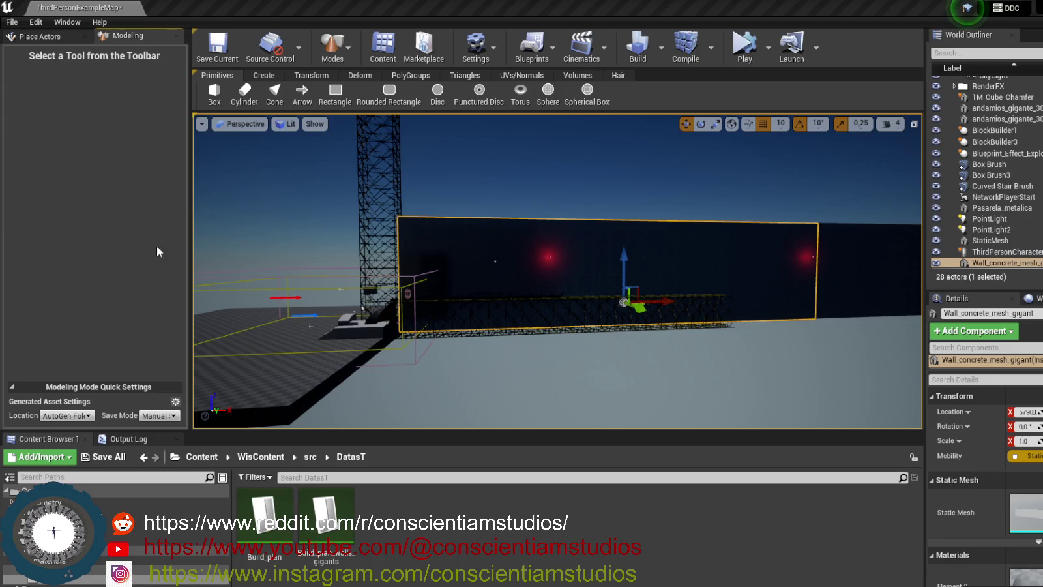
Browse the Transform, Create and Primitives tool tabs, ending on the Transform tools.
{"action": "left_click", "coordinate": [410, 76]}
{"action": "left_click", "coordinate": [311, 76]}
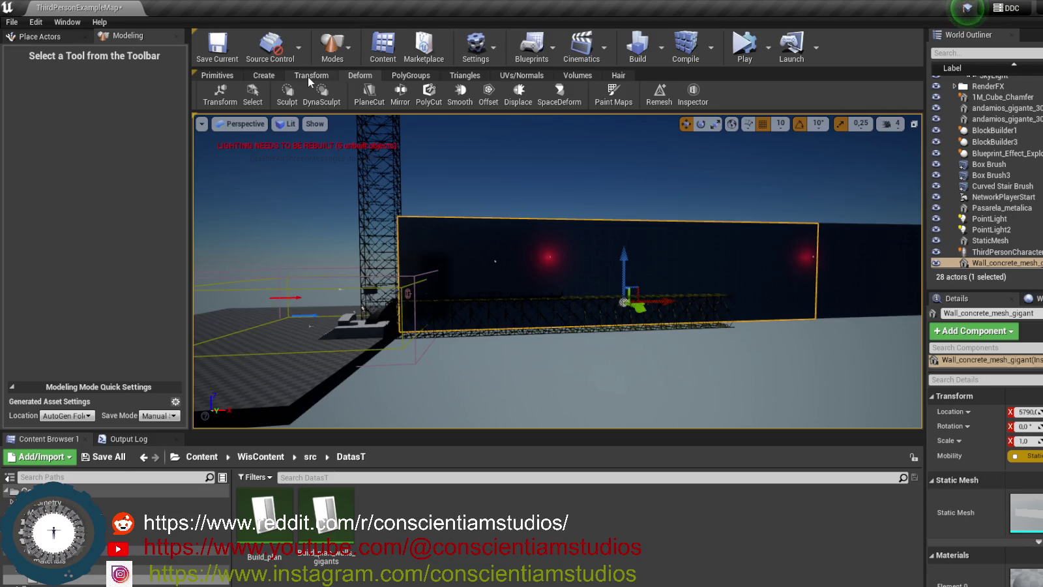
{"action": "left_click", "coordinate": [263, 77]}
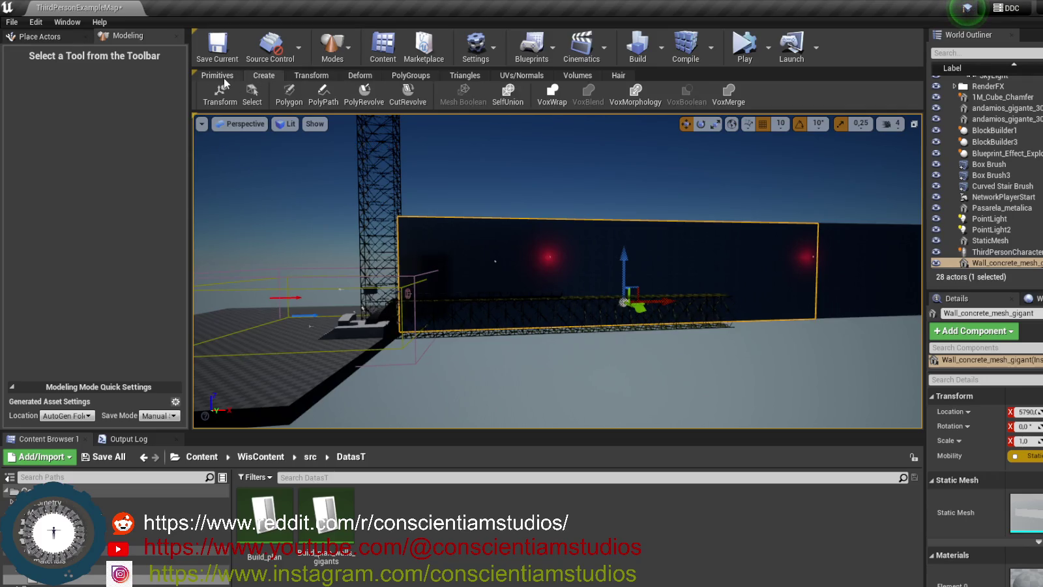
{"action": "left_click", "coordinate": [224, 78]}
{"action": "left_click", "coordinate": [263, 77]}
{"action": "left_click", "coordinate": [228, 77]}
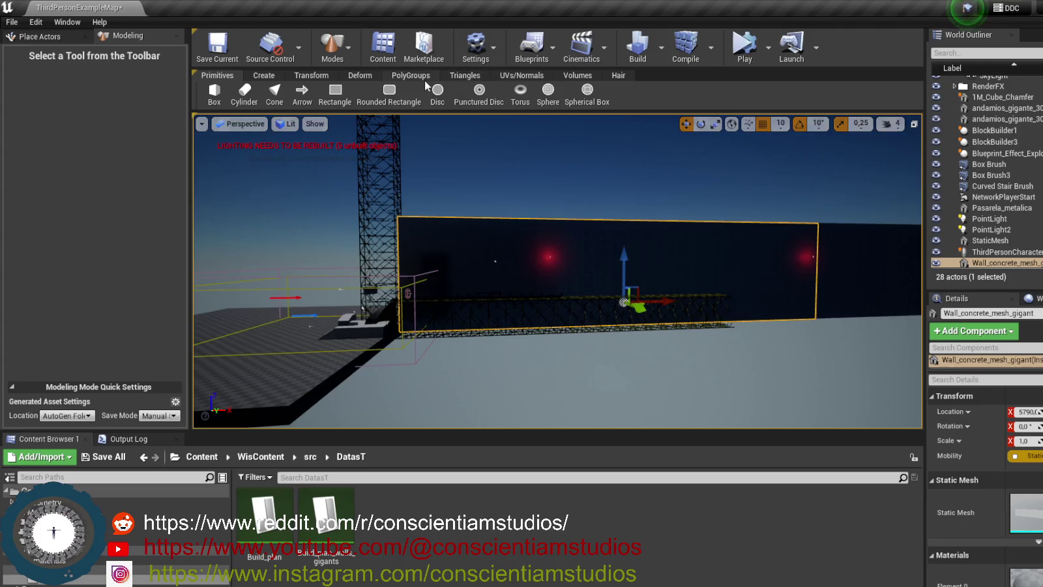
{"action": "left_click", "coordinate": [311, 80]}
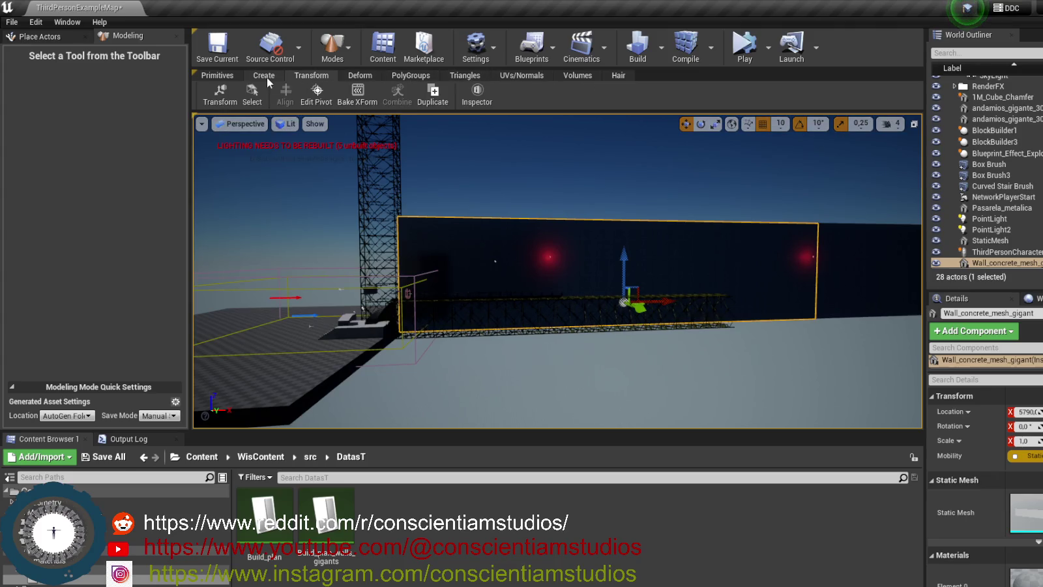
Start a pivot edit moving the wall's pivot to its bottom, viewed from the side orthographically.
{"action": "left_click", "coordinate": [318, 102]}
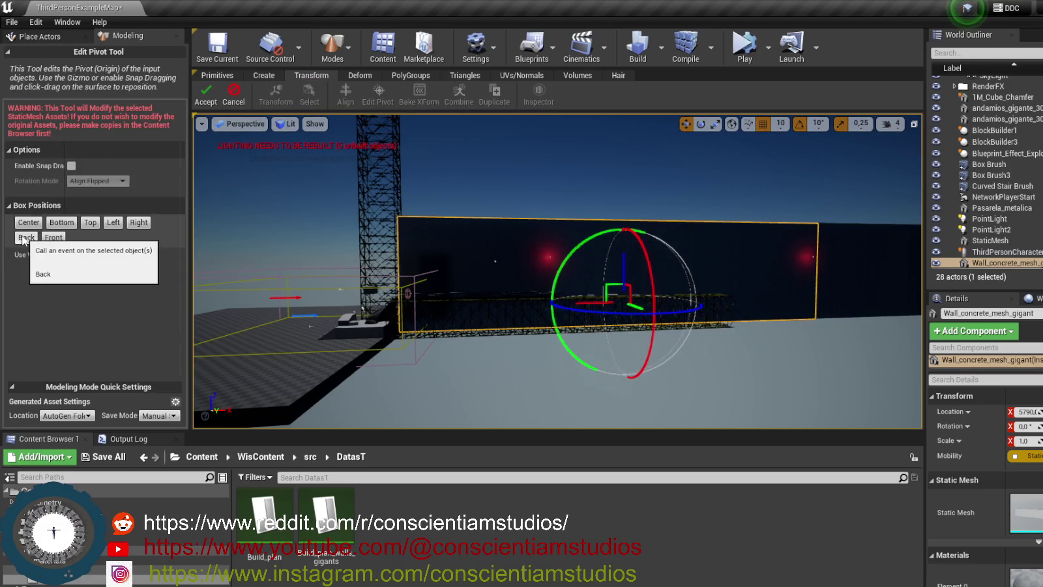
{"action": "left_click", "coordinate": [62, 223]}
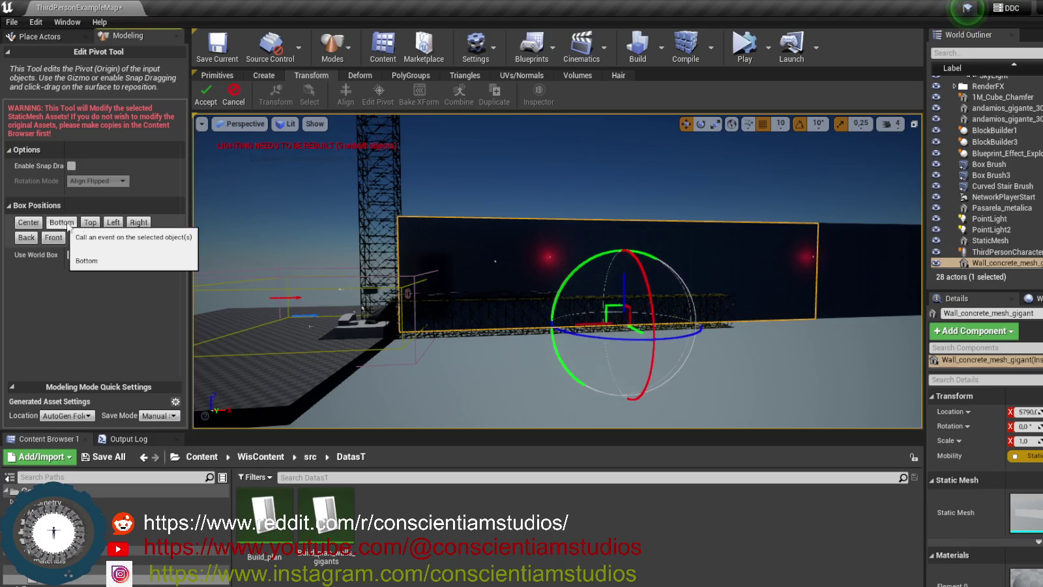
{"action": "left_click", "coordinate": [242, 123]}
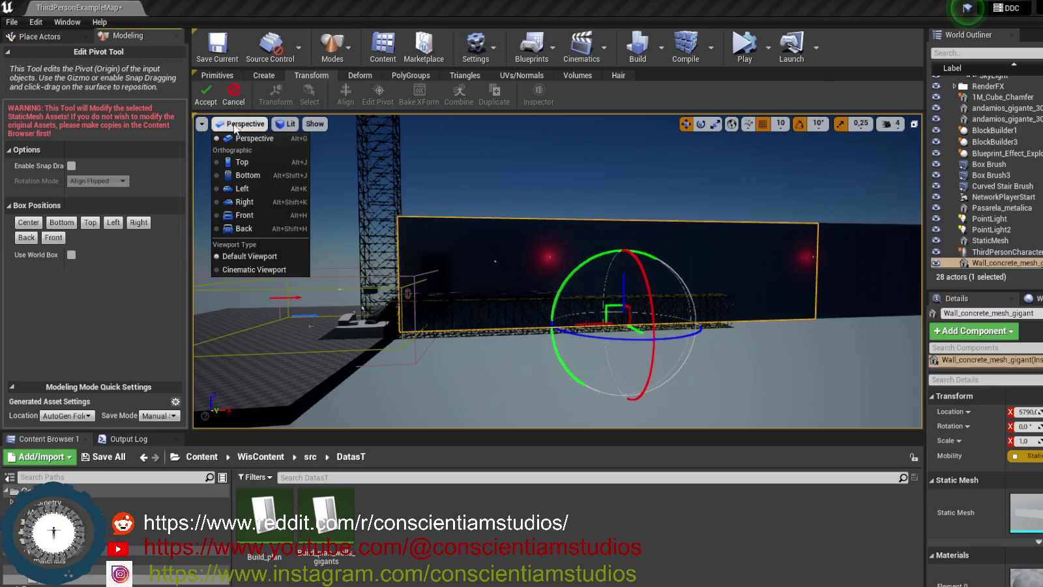
{"action": "left_click", "coordinate": [271, 189]}
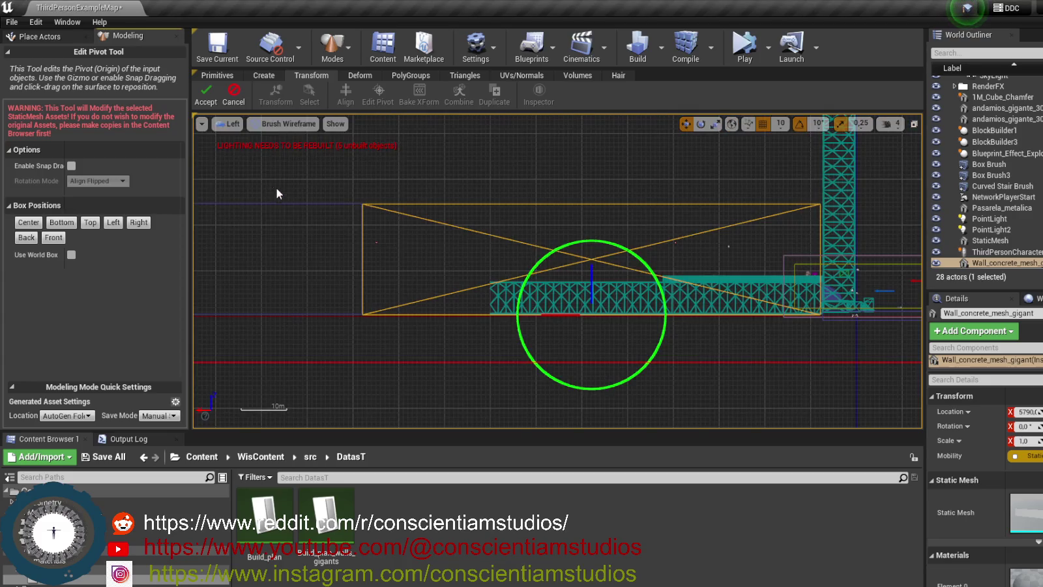
{"action": "left_click", "coordinate": [289, 124]}
{"action": "left_click", "coordinate": [289, 123]}
{"action": "left_click", "coordinate": [232, 124]}
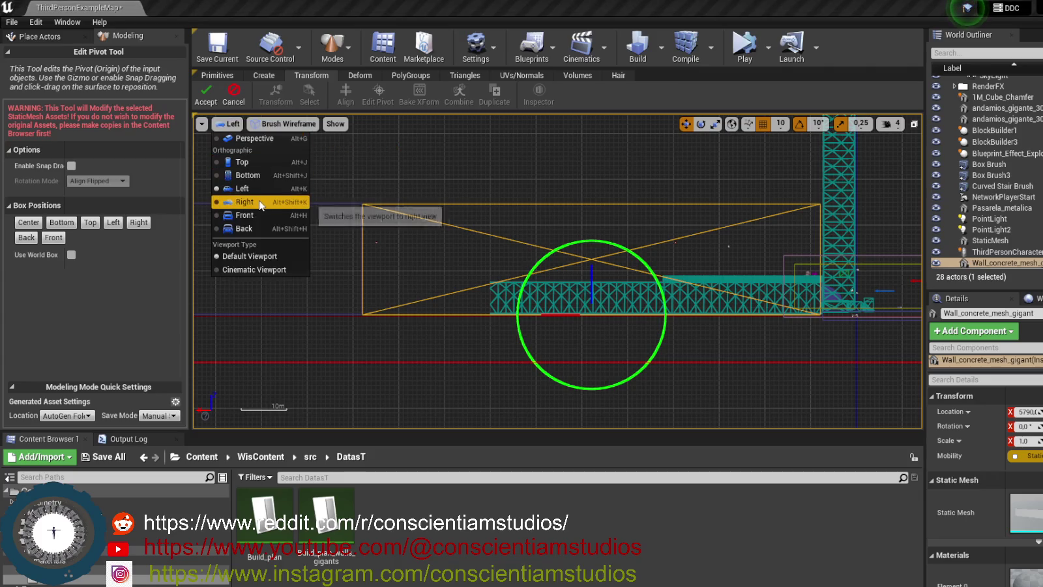
{"action": "left_click", "coordinate": [251, 201]}
Verify the pivot in the Right view, accept it, and return to lit Perspective.
{"action": "left_click", "coordinate": [238, 125]}
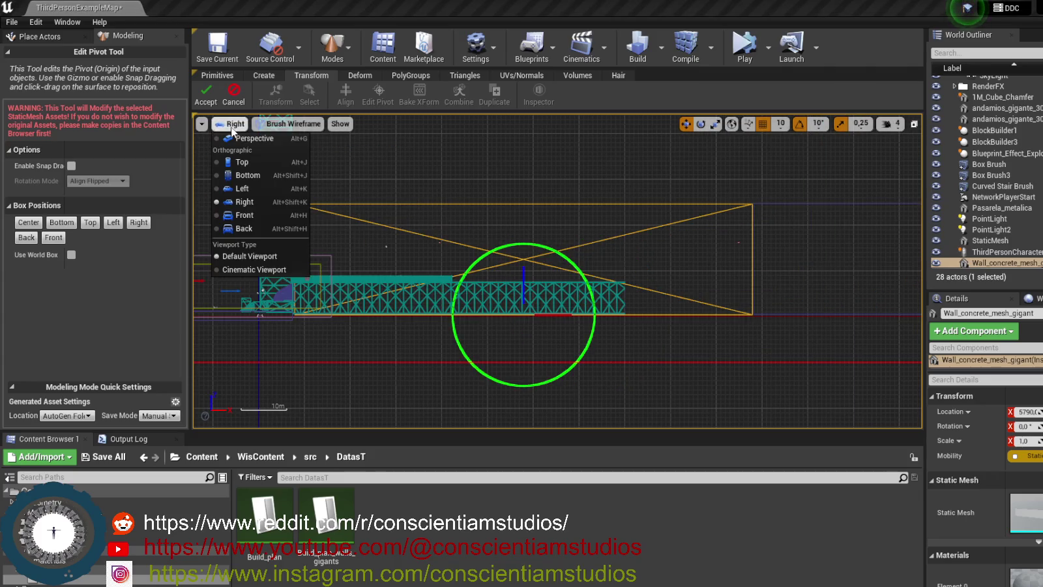
{"action": "left_click", "coordinate": [251, 142]}
{"action": "left_click", "coordinate": [238, 124]}
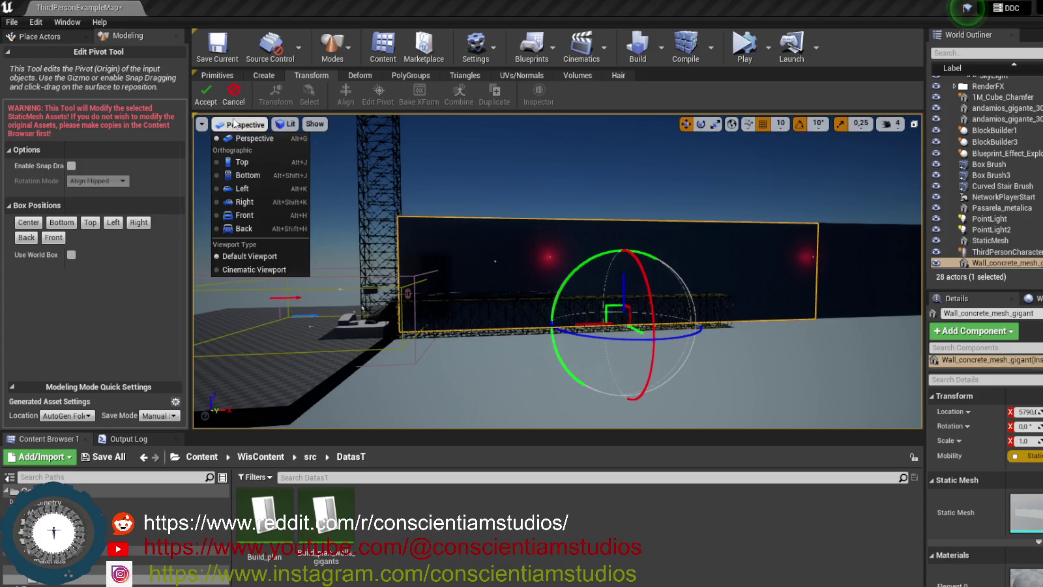
{"action": "left_click", "coordinate": [259, 201]}
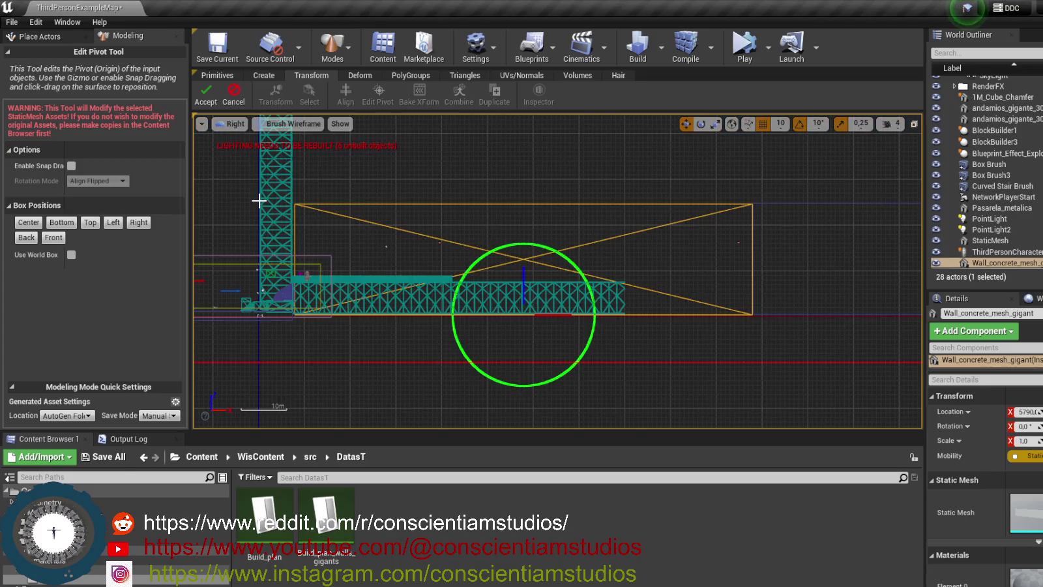
{"action": "scroll", "coordinate": [556, 325], "scroll_direction": "up", "scroll_amount": 5}
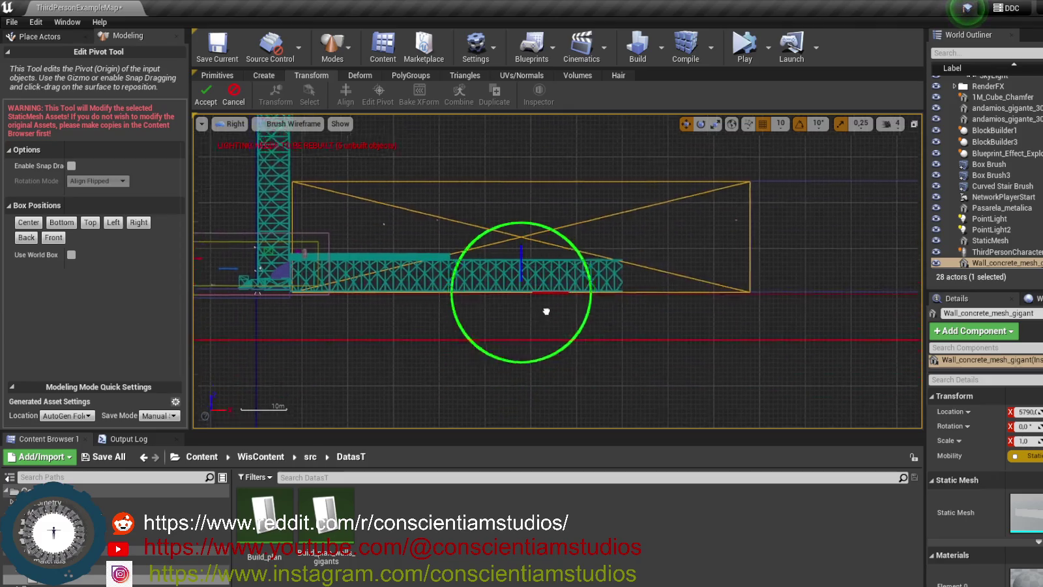
{"action": "scroll", "coordinate": [576, 353], "scroll_direction": "up", "scroll_amount": 5}
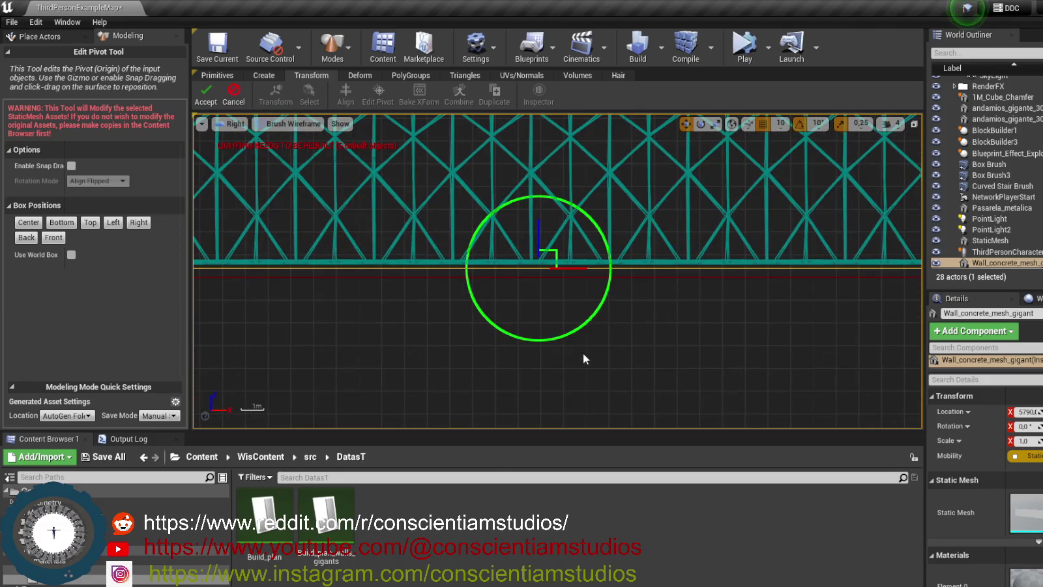
{"action": "scroll", "coordinate": [450, 352], "scroll_direction": "down", "scroll_amount": 5}
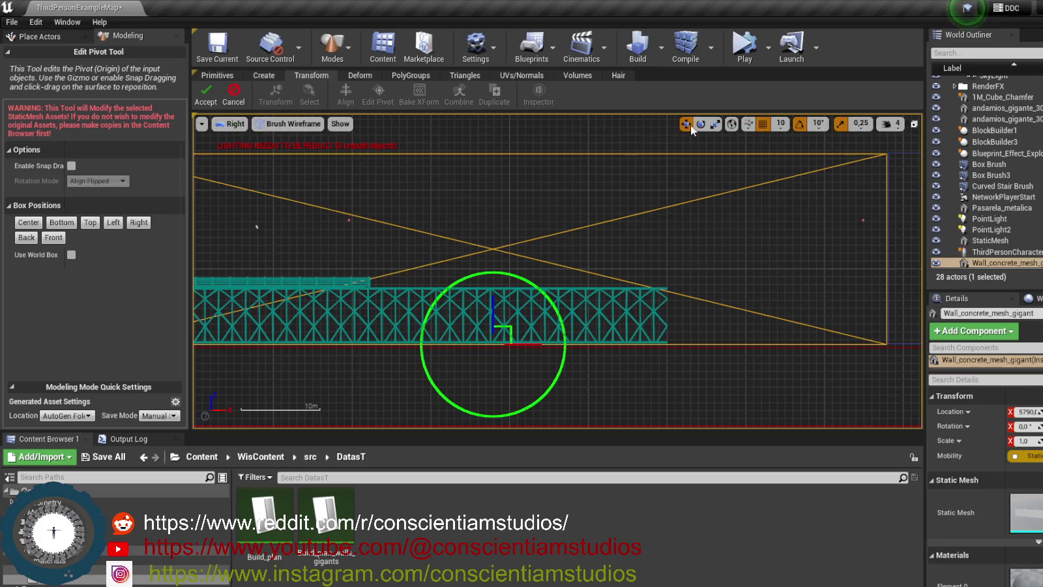
{"action": "left_click", "coordinate": [206, 103]}
{"action": "left_click", "coordinate": [232, 124]}
{"action": "left_click", "coordinate": [239, 139]}
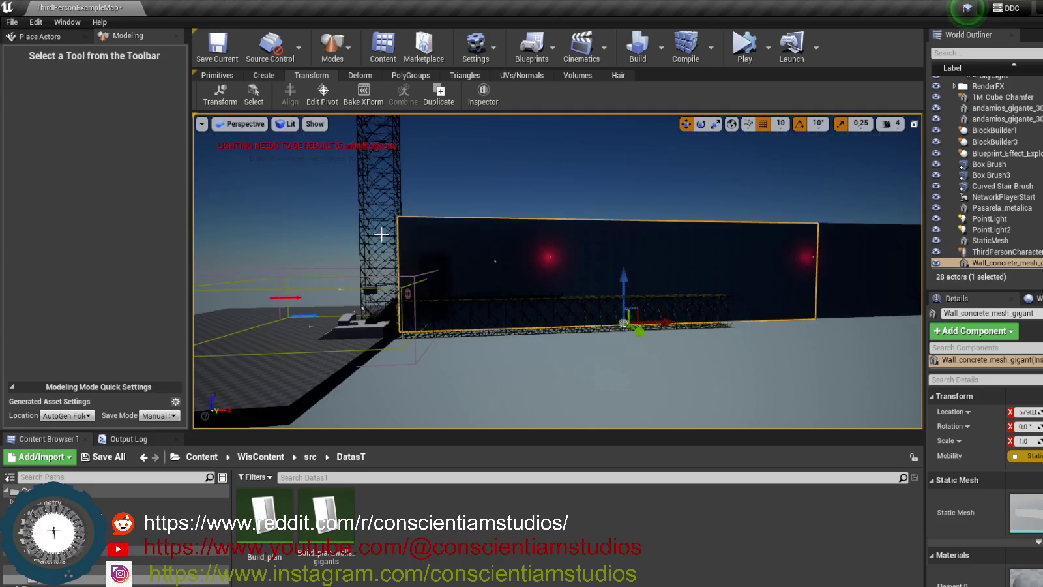
Fly closer to the wall, compile, look up at it, and select the gigants walls data table.
{"action": "left_click_drag", "start_coordinate": [458, 243], "coordinate": [313, 486]}
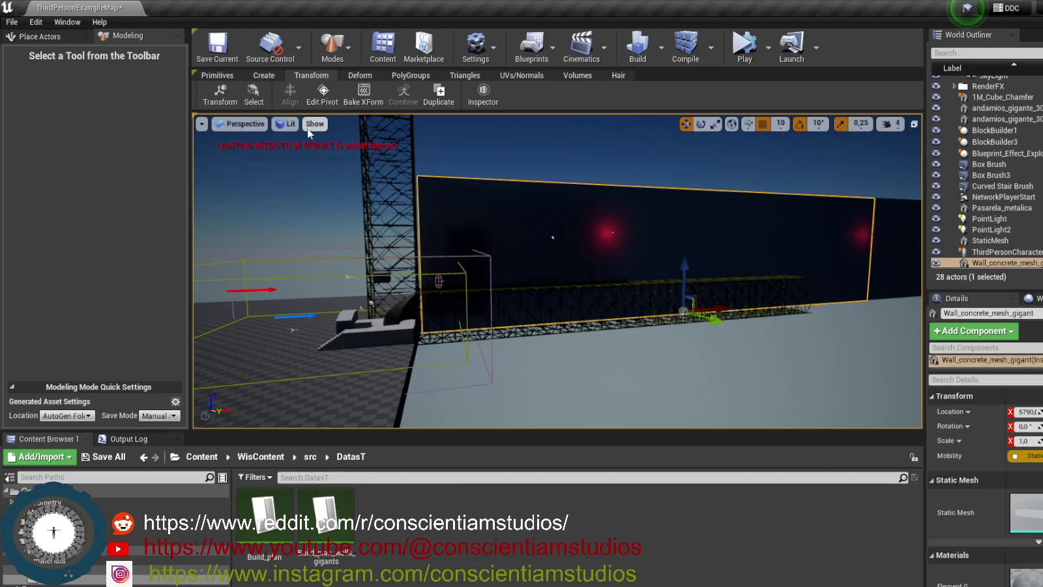
{"action": "left_click", "coordinate": [686, 45]}
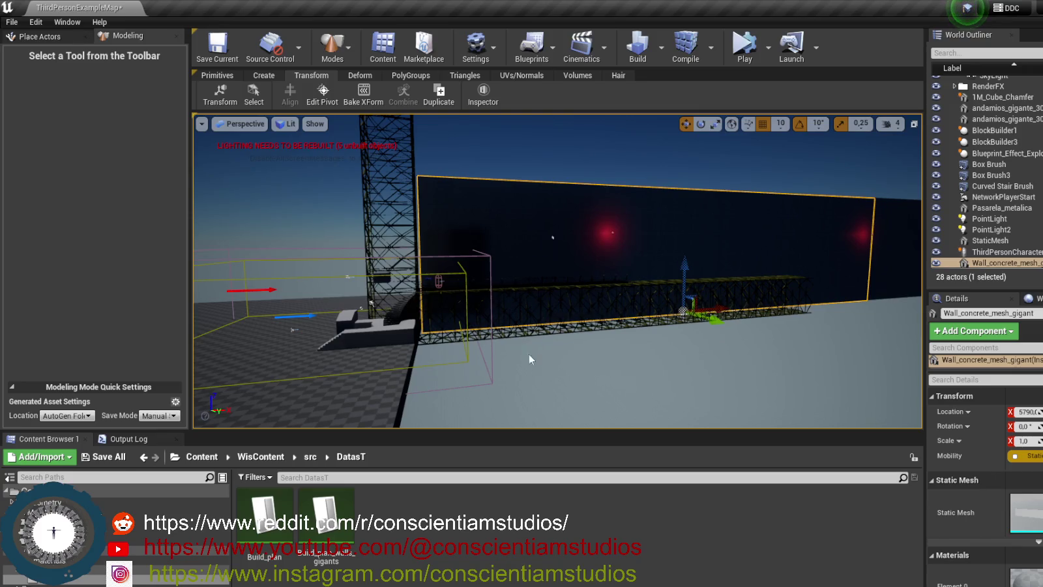
{"action": "left_click", "coordinate": [283, 491]}
{"action": "mouse_move", "coordinate": [477, 391]}
{"action": "left_mouse_down"}
{"action": "mouse_move", "coordinate": [479, 339]}
{"action": "mouse_move", "coordinate": [487, 404]}
{"action": "mouse_move", "coordinate": [486, 377]}
{"action": "left_mouse_up"}
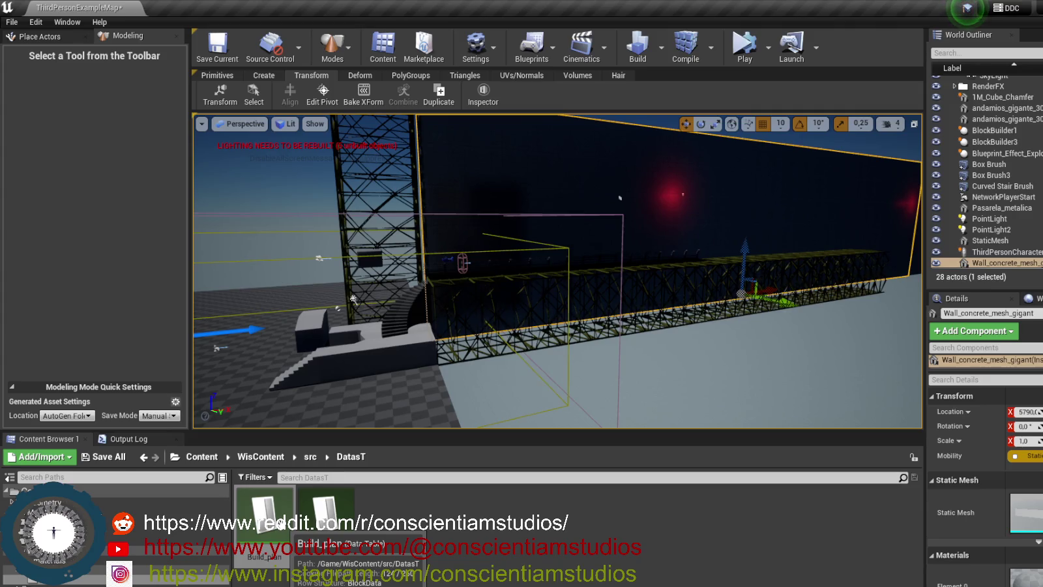
{"action": "left_click", "coordinate": [326, 518]}
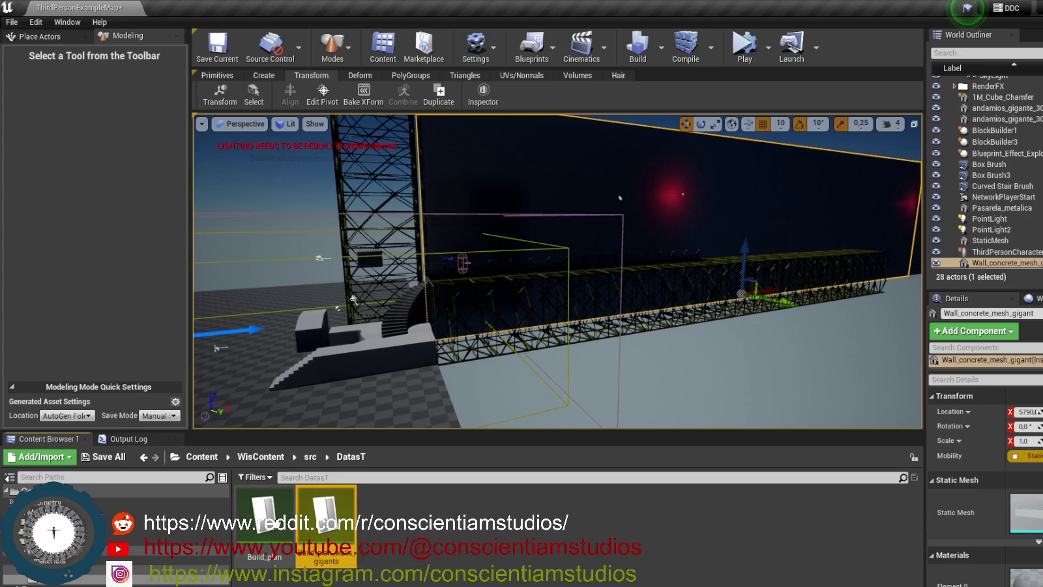
Open Build_plan_walls_gigants (rows at Z 2920, 5840, 8760) and shrink its window to the right side.
{"action": "left_click", "coordinate": [268, 515]}
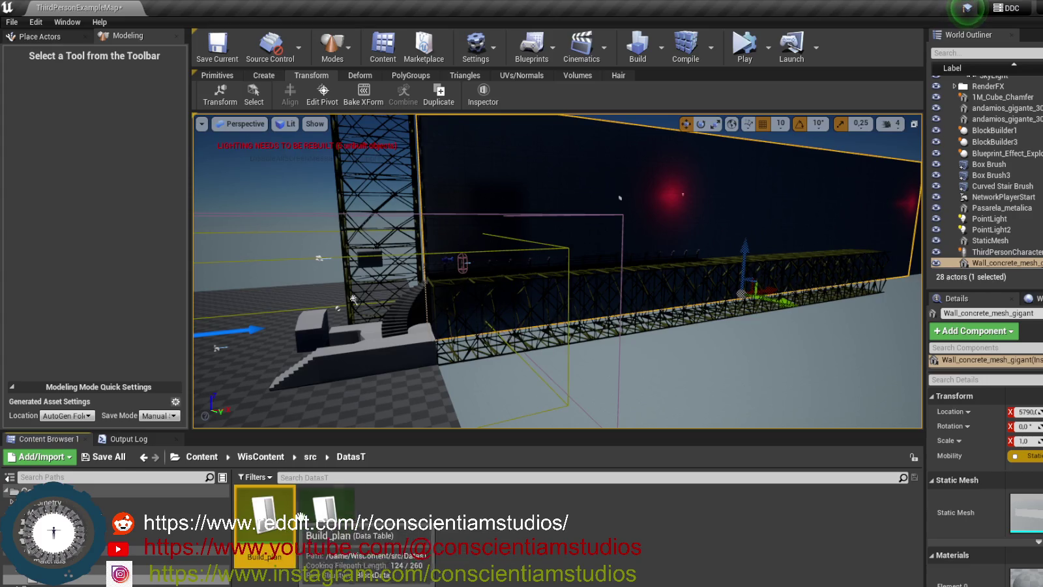
{"action": "double_click", "coordinate": [329, 518]}
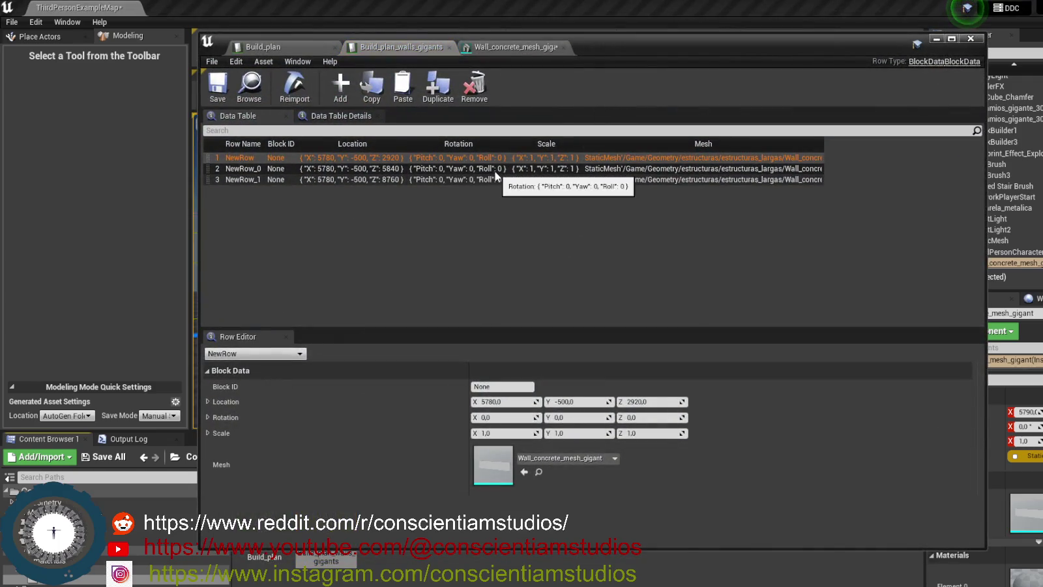
{"action": "left_click_drag", "start_coordinate": [651, 50], "coordinate": [994, 146]}
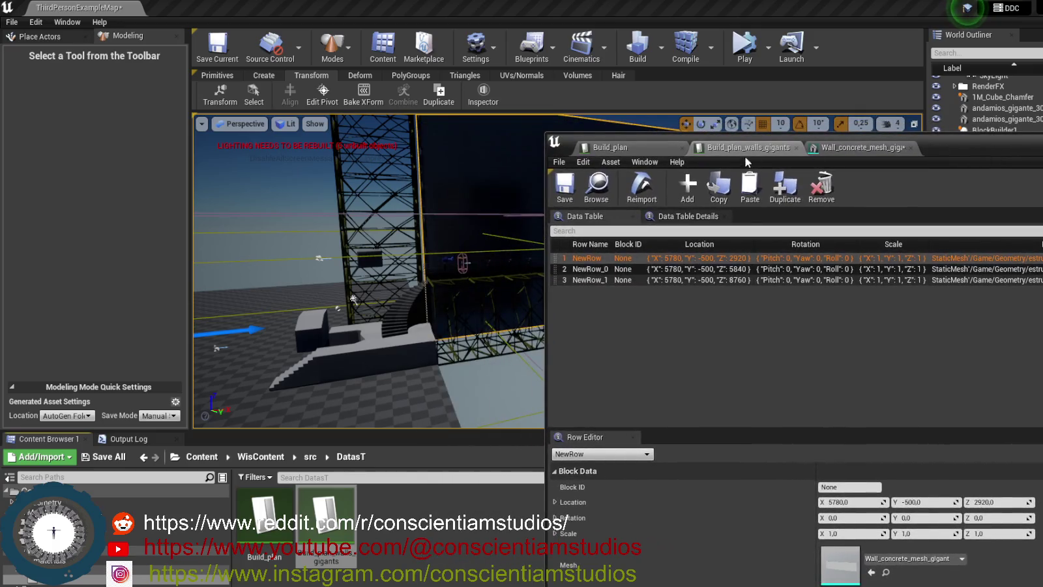
{"action": "mouse_move", "coordinate": [548, 137]}
{"action": "left_mouse_down"}
{"action": "mouse_move", "coordinate": [886, 175]}
{"action": "mouse_move", "coordinate": [771, 195]}
{"action": "left_mouse_up"}
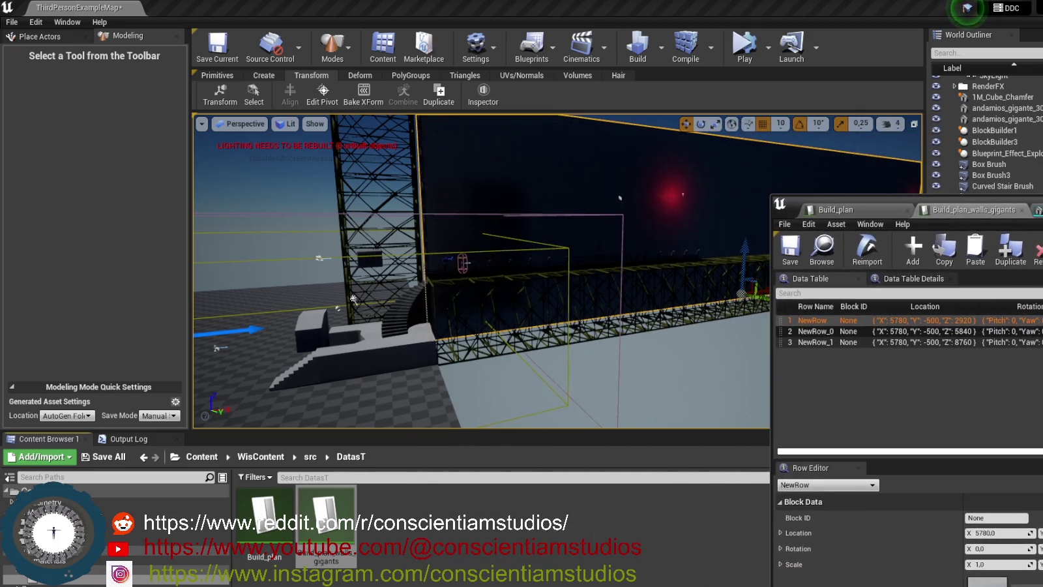
Simulate to check the stacked walls, stop it, and enlarge the data table window.
{"action": "key", "text": "alt+Tab"}
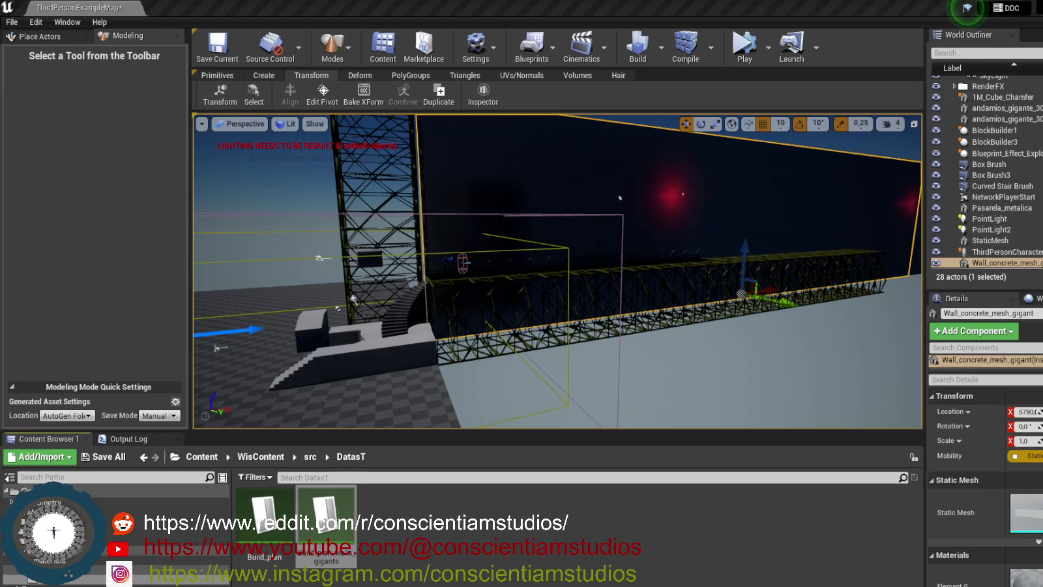
{"action": "key", "text": "alt+Tab"}
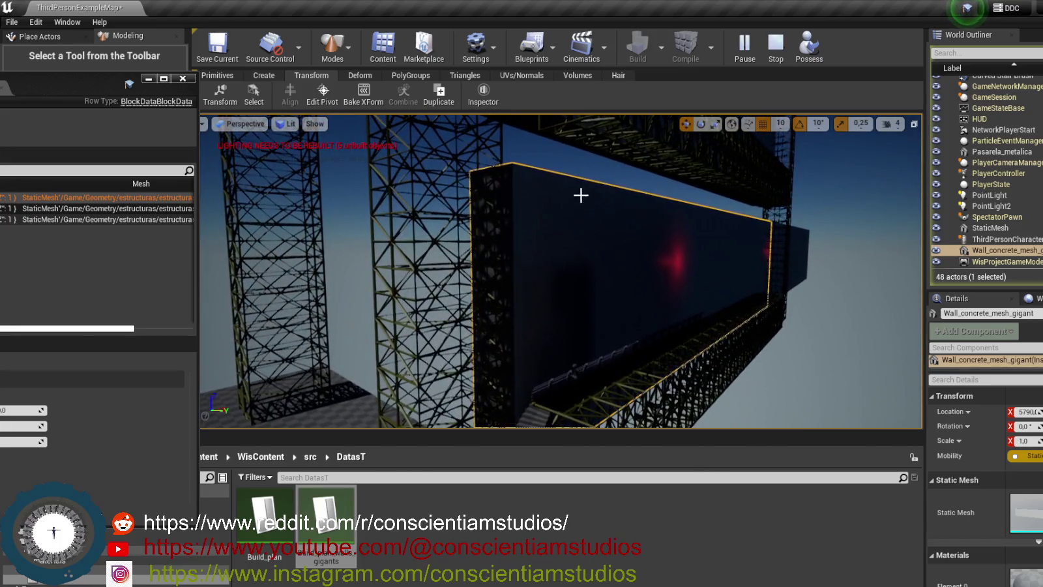
{"action": "left_click", "coordinate": [778, 56]}
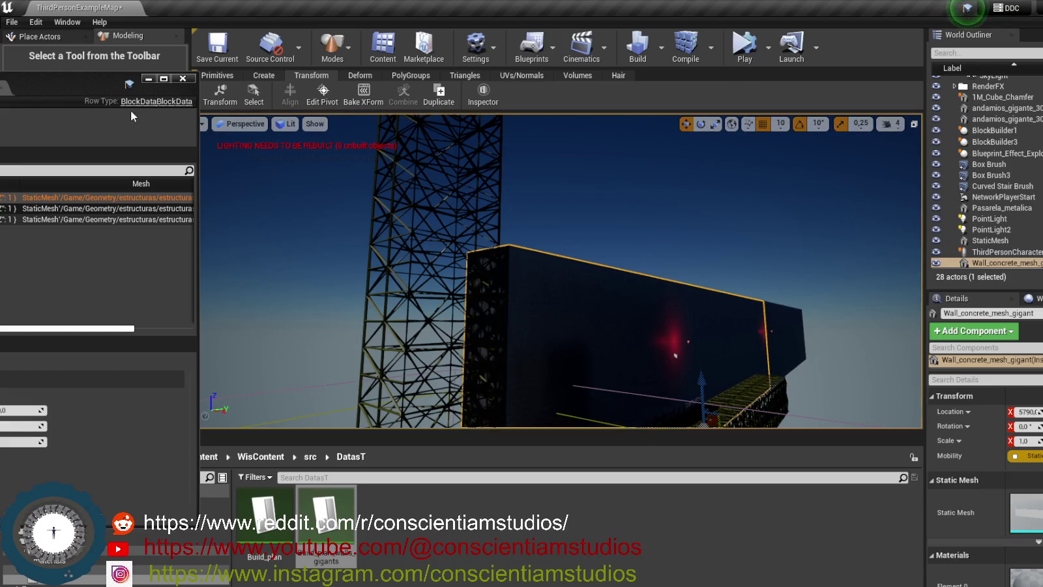
{"action": "double_click", "coordinate": [75, 79]}
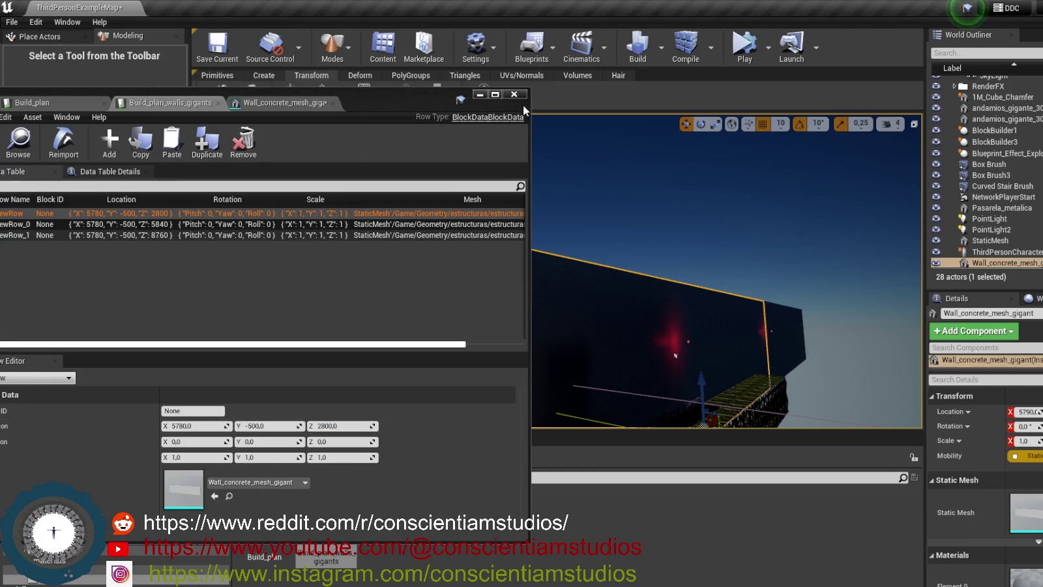
Do a quick play test, then set the first row's Z location to 2500 and simulate.
{"action": "mouse_move", "coordinate": [456, 103]}
{"action": "left_mouse_down"}
{"action": "mouse_move", "coordinate": [176, 177]}
{"action": "mouse_move", "coordinate": [96, 152]}
{"action": "mouse_move", "coordinate": [107, 135]}
{"action": "left_mouse_up"}
{"action": "left_click", "coordinate": [738, 53]}
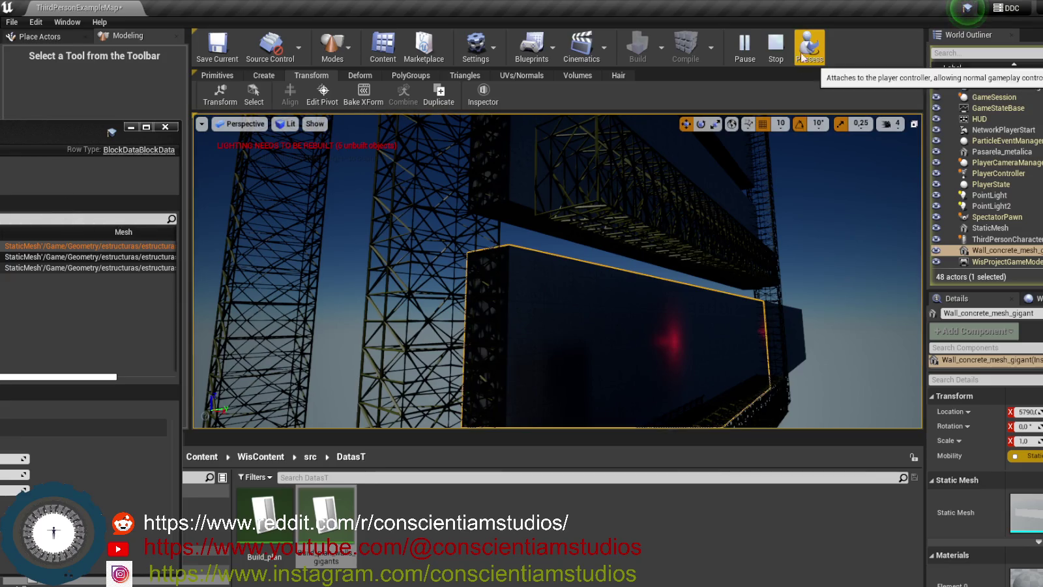
{"action": "left_click", "coordinate": [775, 46]}
{"action": "mouse_move", "coordinate": [68, 132]}
{"action": "left_mouse_down"}
{"action": "mouse_move", "coordinate": [743, 116]}
{"action": "mouse_move", "coordinate": [678, 116]}
{"action": "left_mouse_up"}
{"action": "key", "text": "Return"}
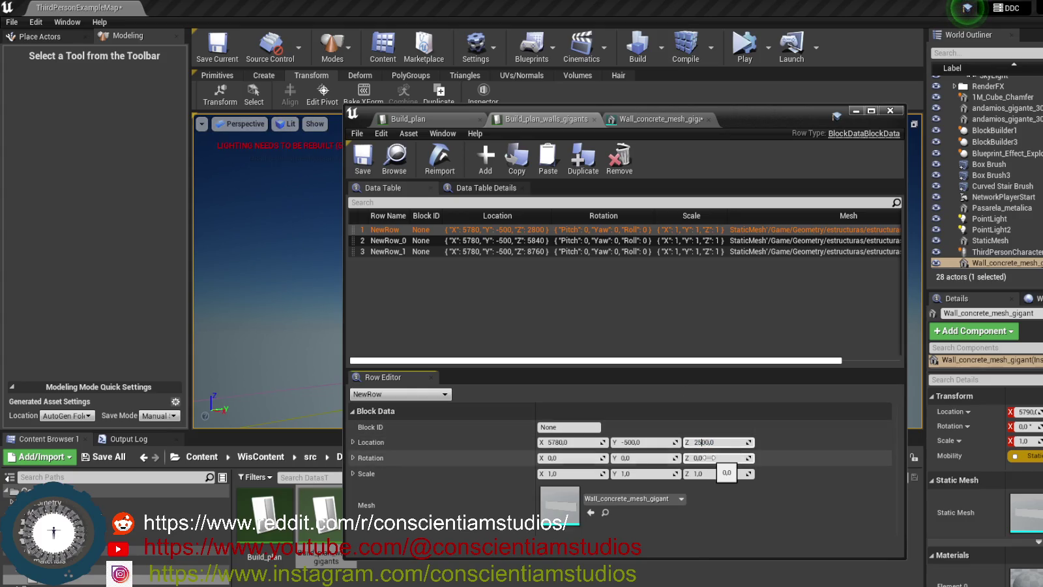
{"action": "key", "text": "Return"}
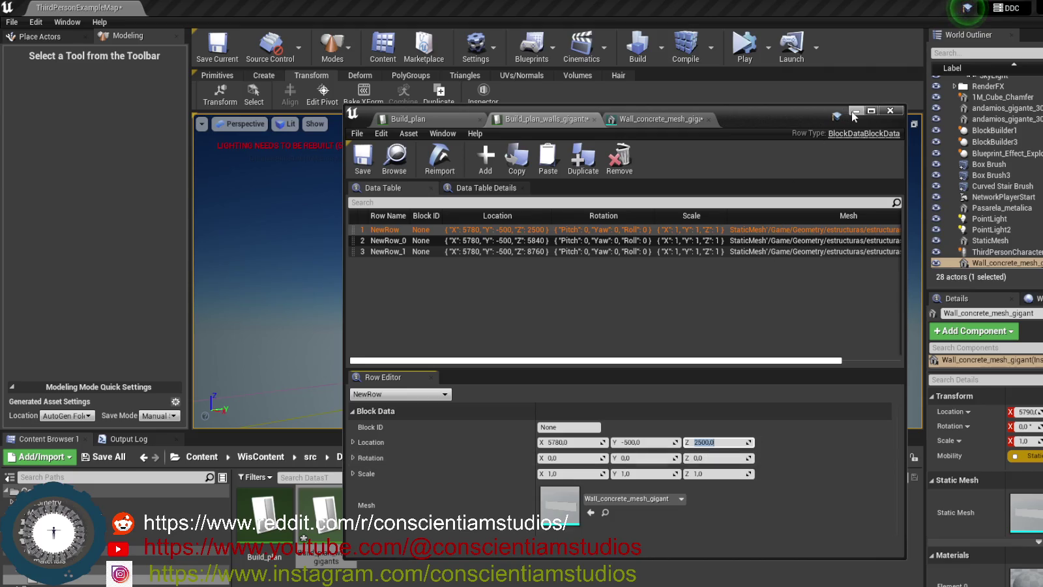
{"action": "left_click", "coordinate": [854, 111]}
{"action": "left_click", "coordinate": [743, 45]}
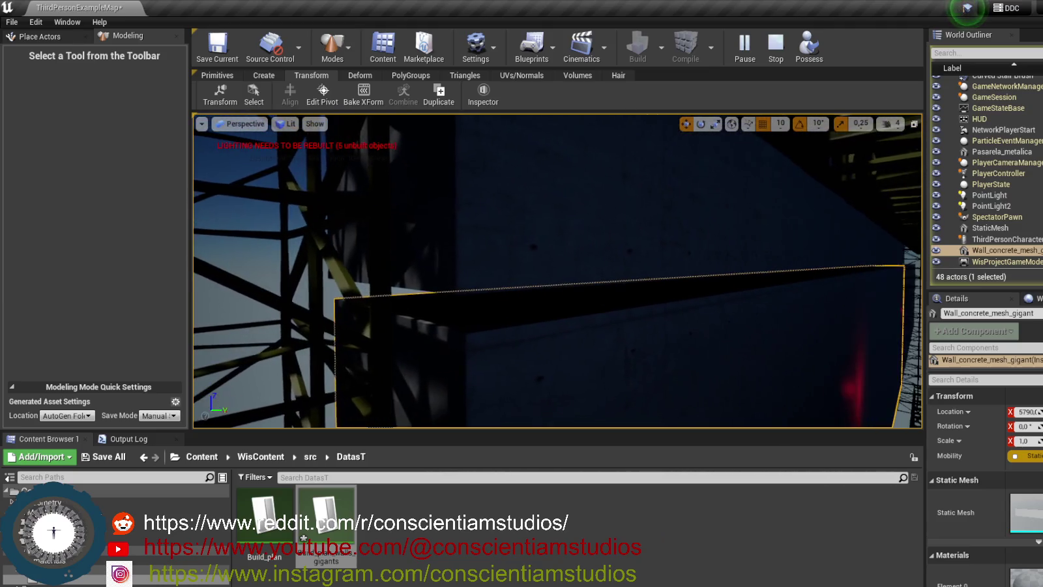
Save the data table with the first row's Z at 2400 and play the level to check the wall.
{"action": "double_click", "coordinate": [326, 518]}
{"action": "left_click", "coordinate": [775, 46]}
{"action": "type", "text": "2400"}
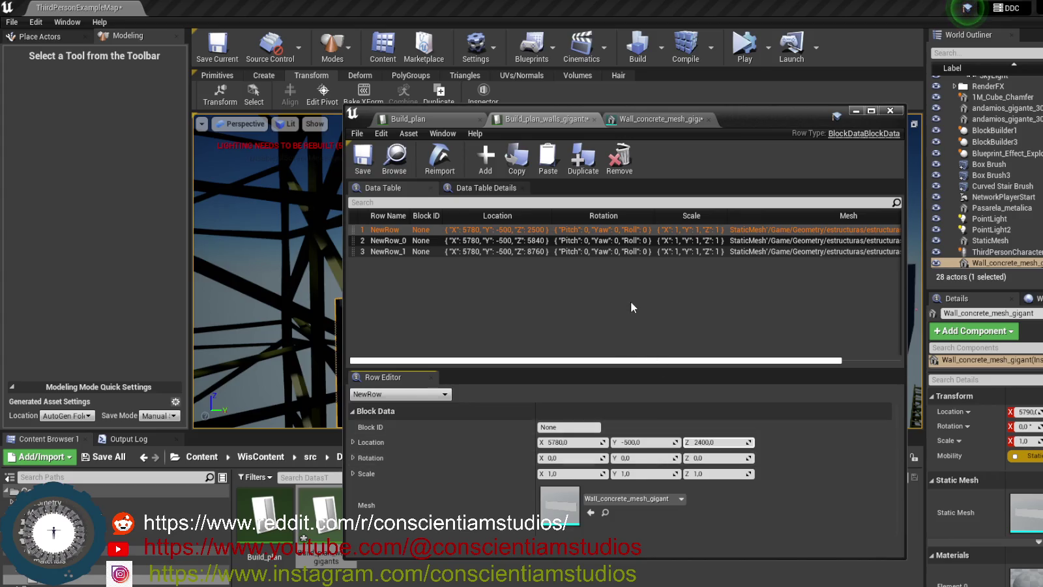
{"action": "key", "text": "ctrl+s"}
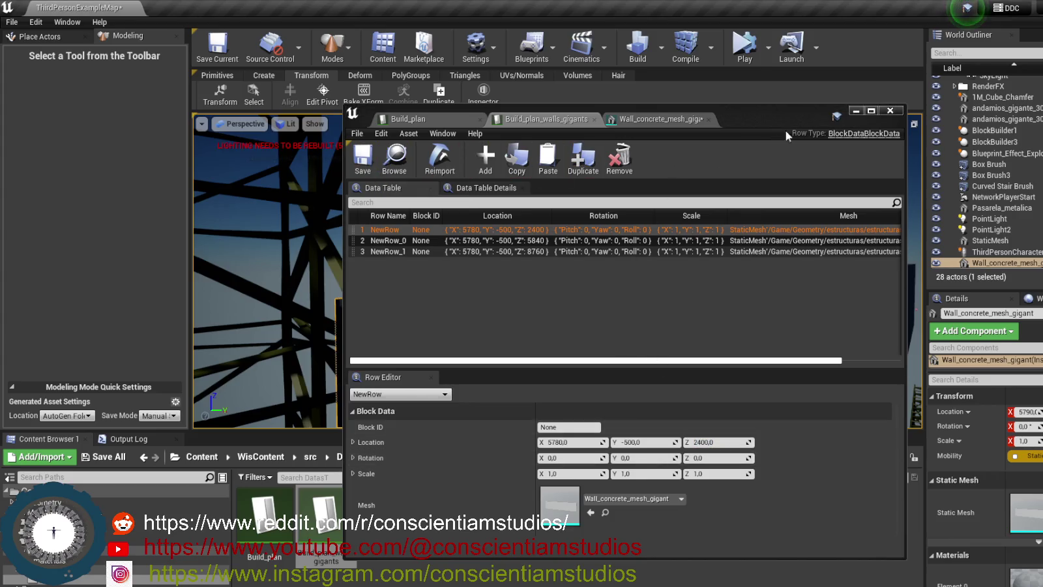
{"action": "left_click", "coordinate": [856, 111]}
{"action": "left_click", "coordinate": [744, 45]}
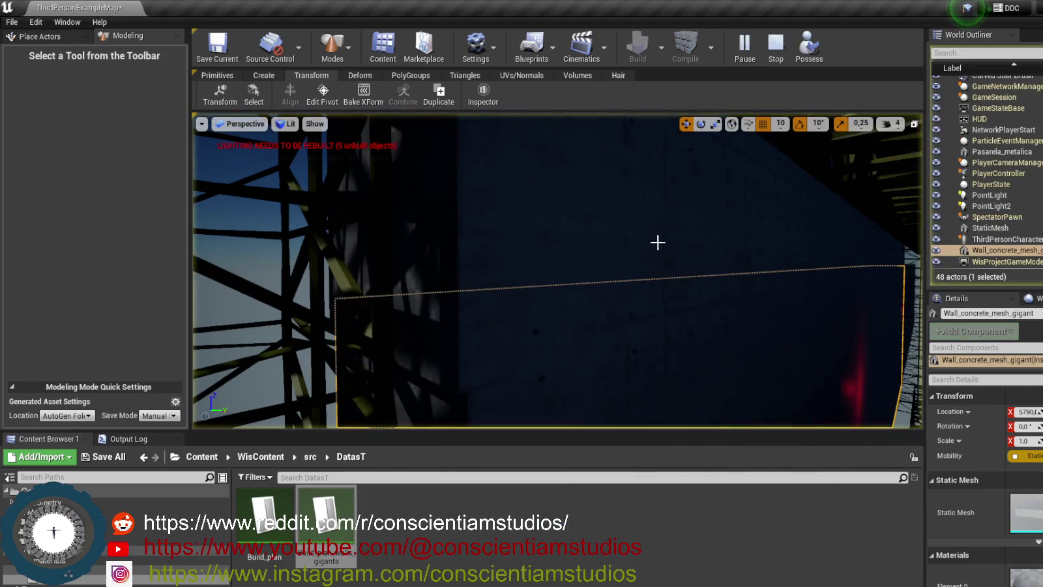
{"action": "left_click", "coordinate": [600, 308]}
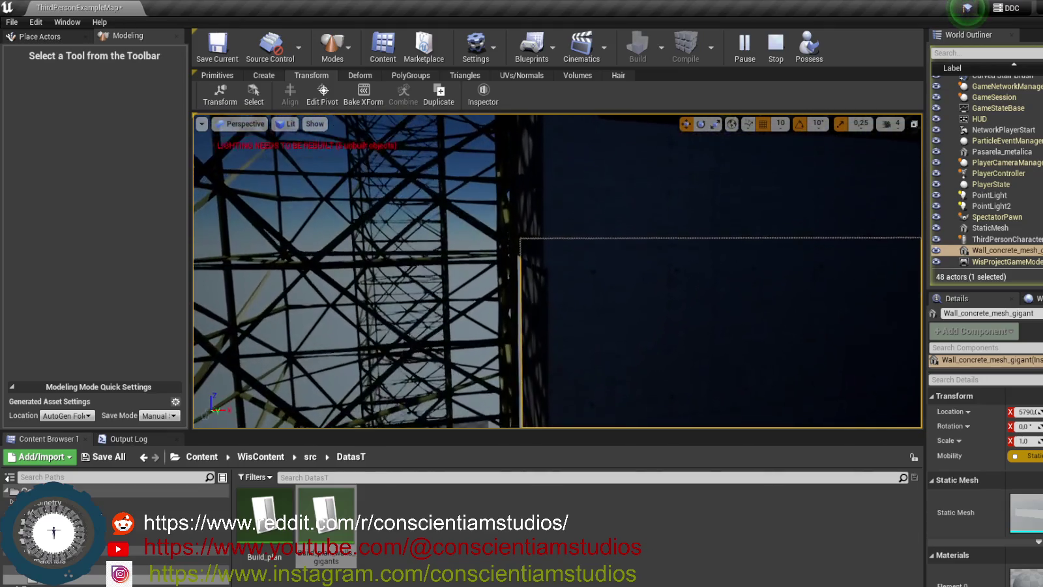
Stop the session and set NewRow's Z location to 2450 in Build_plan_walls_gigants.
{"action": "left_click", "coordinate": [775, 44]}
{"action": "double_click", "coordinate": [318, 510]}
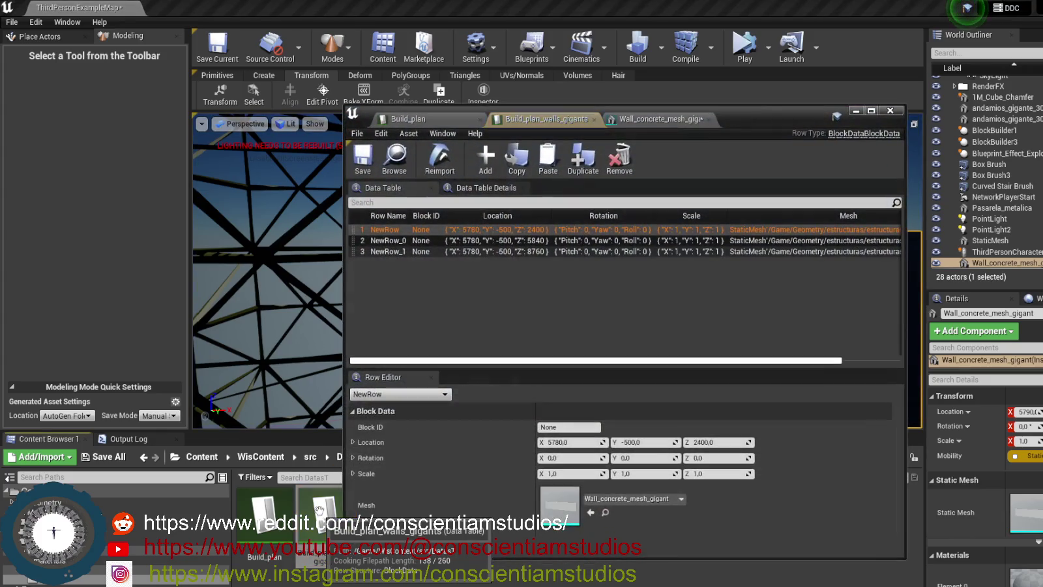
{"action": "type", "text": "2450"}
{"action": "key", "text": "Return"}
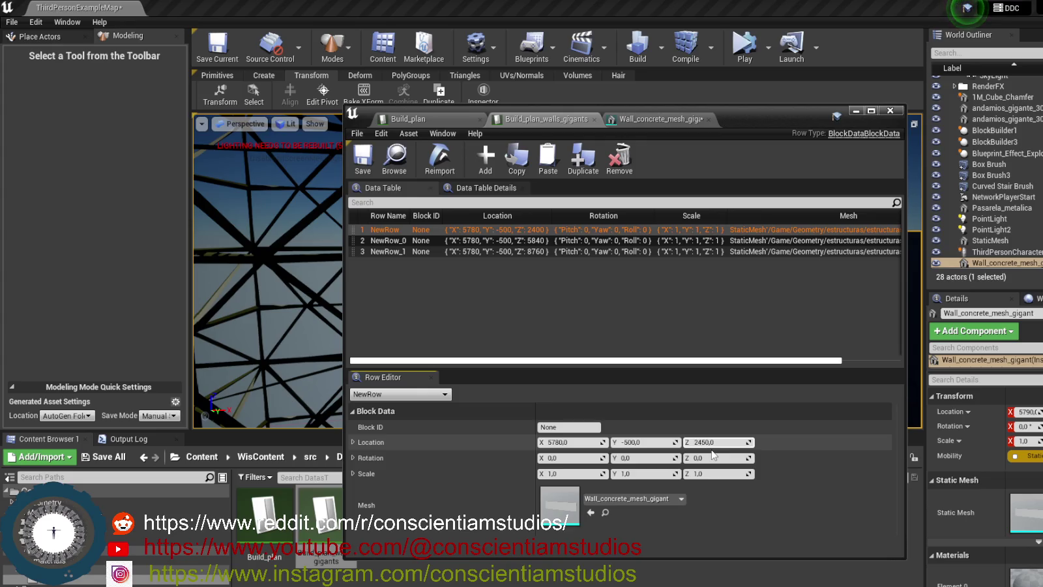
Simulate and look at the wall at Z 2450, then stop the simulation.
{"action": "left_click", "coordinate": [744, 46]}
{"action": "mouse_move", "coordinate": [642, 247]}
{"action": "left_mouse_down"}
{"action": "mouse_move", "coordinate": [600, 249]}
{"action": "mouse_move", "coordinate": [580, 207]}
{"action": "mouse_move", "coordinate": [575, 235]}
{"action": "left_mouse_up"}
{"action": "double_click", "coordinate": [318, 513]}
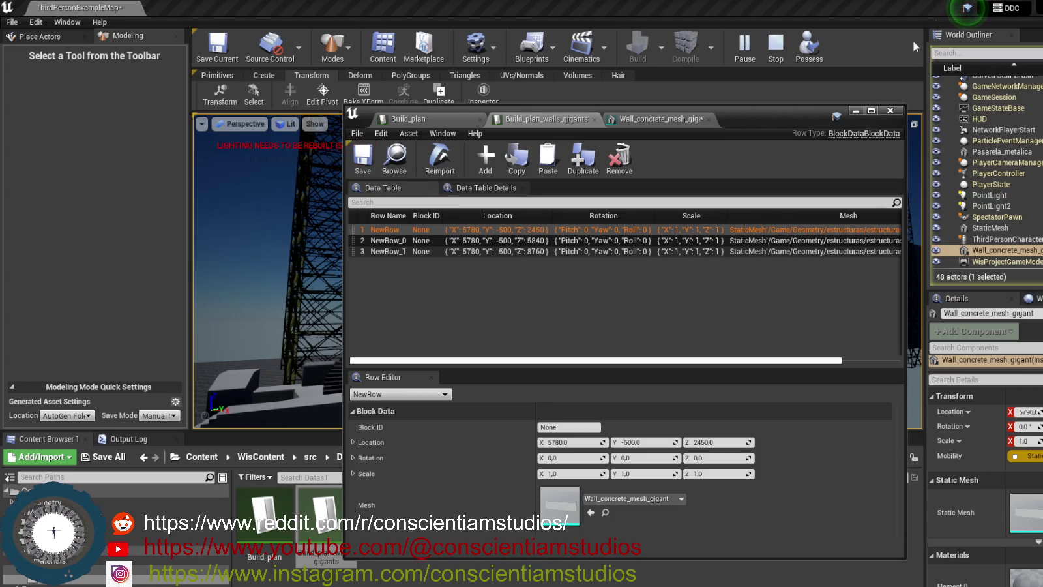
{"action": "left_click", "coordinate": [856, 110]}
{"action": "left_click", "coordinate": [776, 44]}
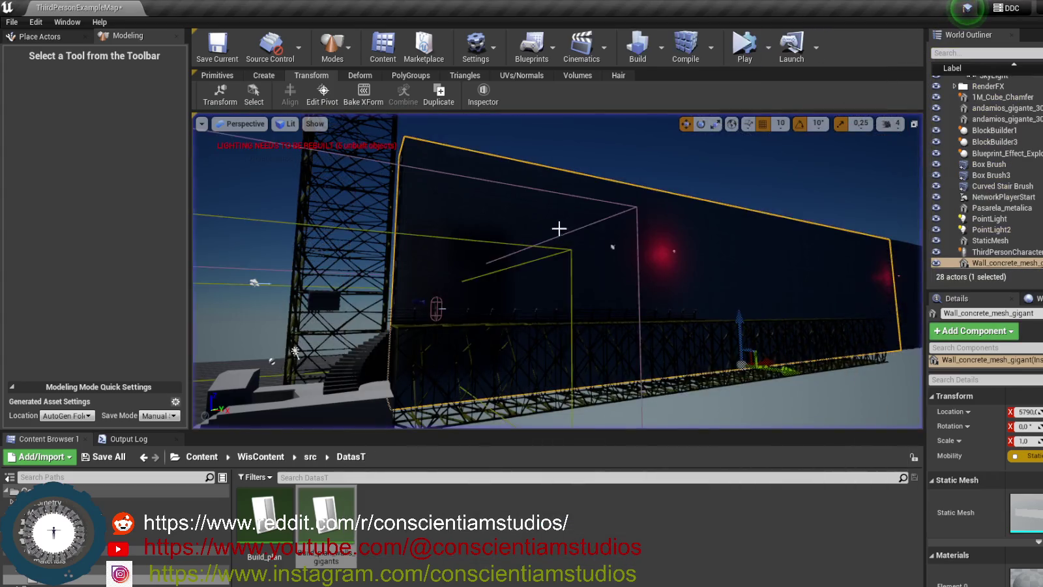
{"action": "left_click", "coordinate": [744, 44]}
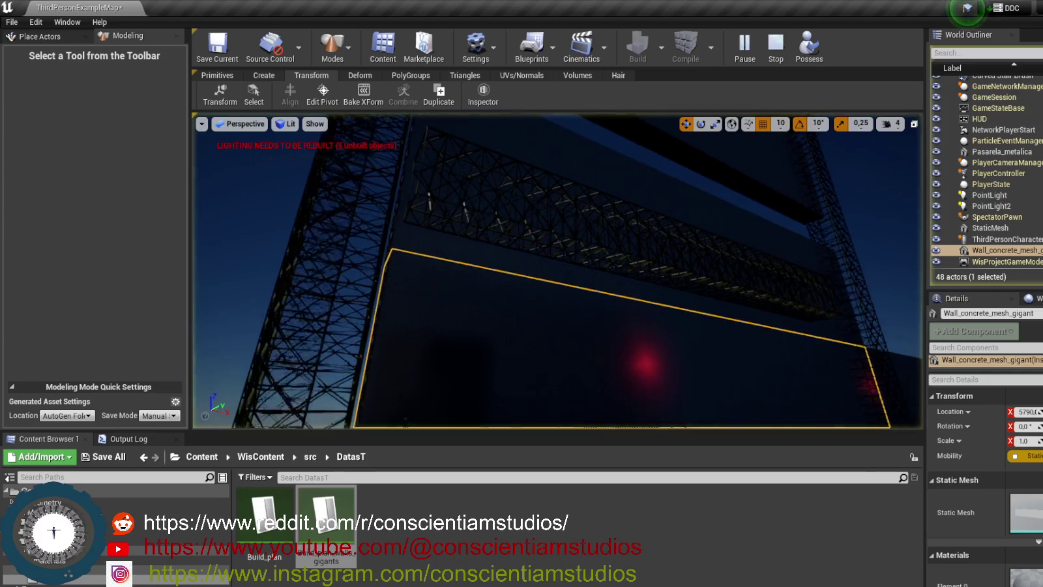
{"action": "left_click", "coordinate": [333, 309]}
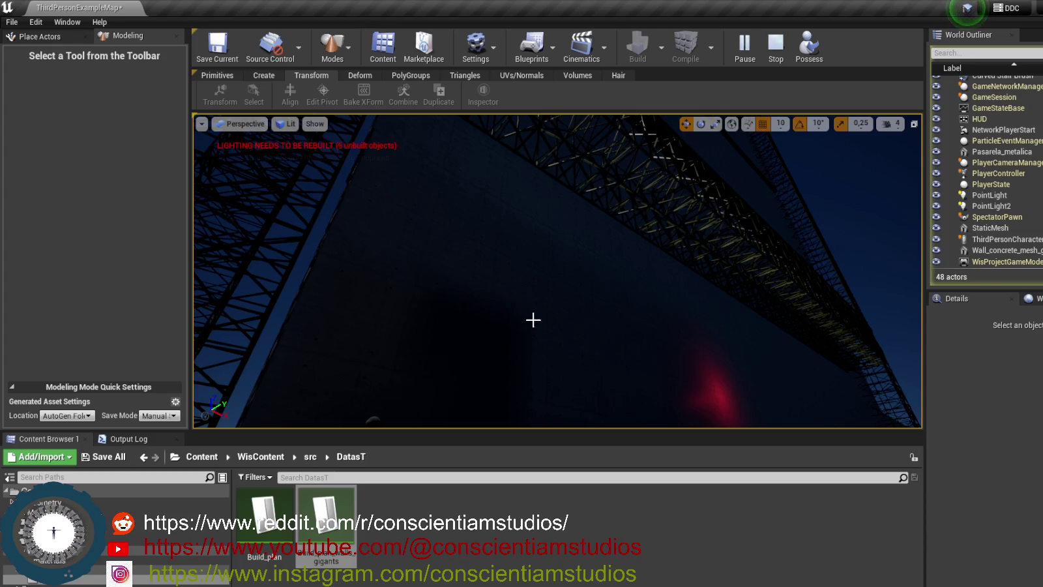
{"action": "left_click_drag", "start_coordinate": [579, 309], "coordinate": [579, 386]}
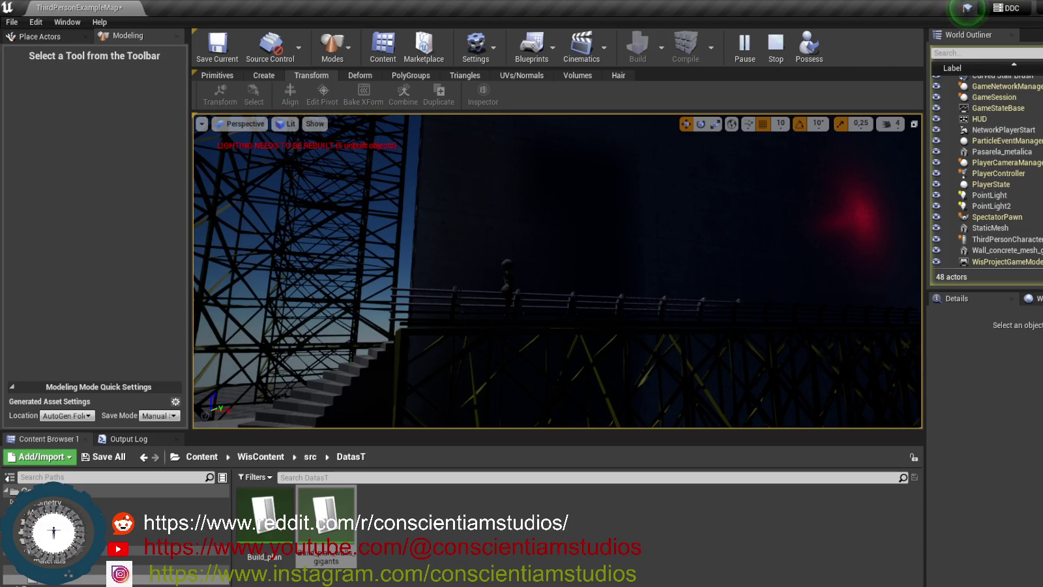
{"action": "left_click_drag", "start_coordinate": [580, 386], "coordinate": [594, 386]}
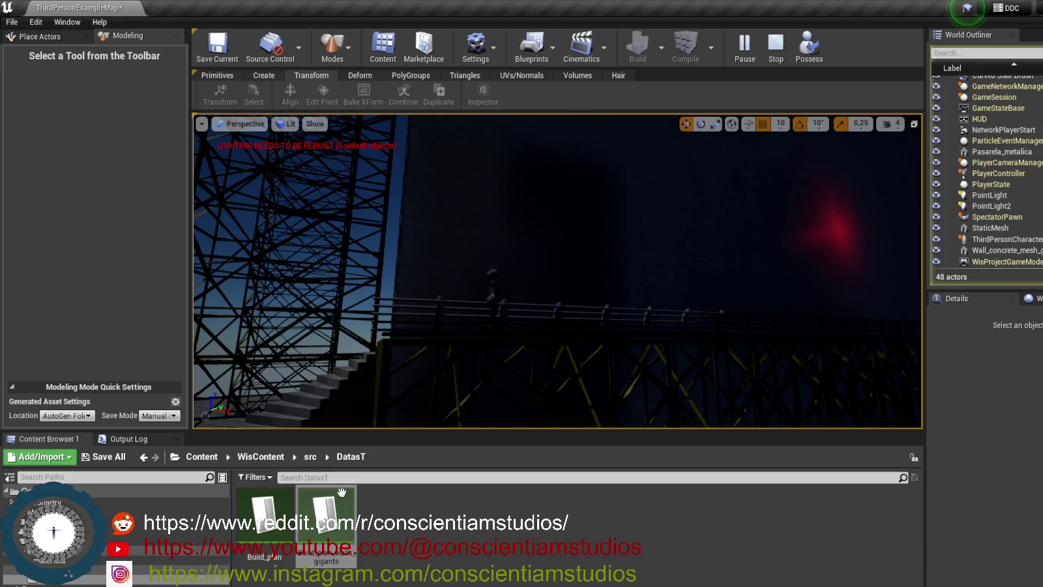
{"action": "mouse_move", "coordinate": [422, 402]}
{"action": "left_mouse_down"}
{"action": "mouse_move", "coordinate": [729, 212]}
{"action": "mouse_move", "coordinate": [691, 160]}
{"action": "mouse_move", "coordinate": [691, 116]}
{"action": "mouse_move", "coordinate": [714, 226]}
{"action": "left_mouse_up"}
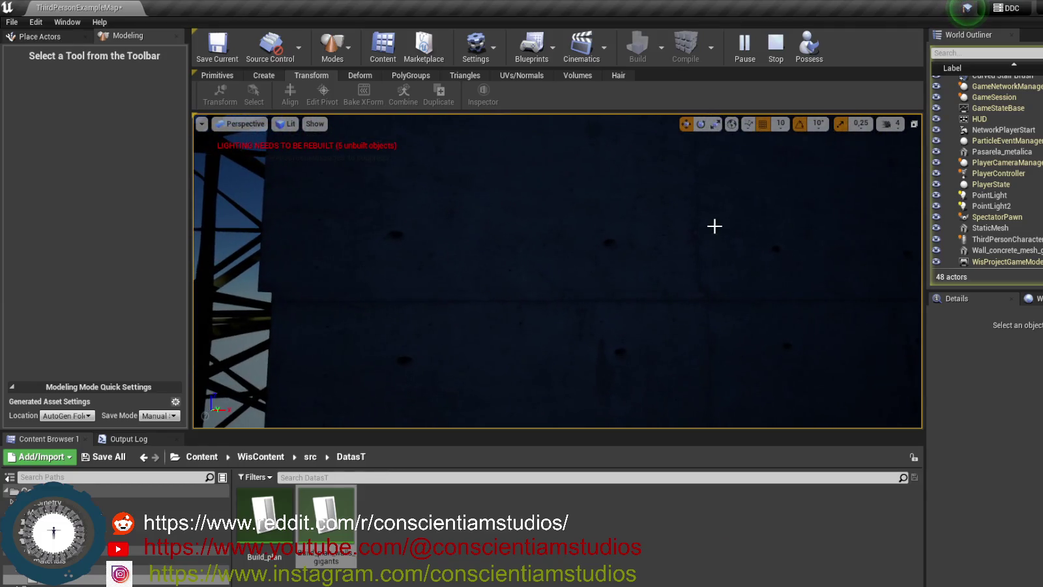
{"action": "left_click", "coordinate": [776, 45]}
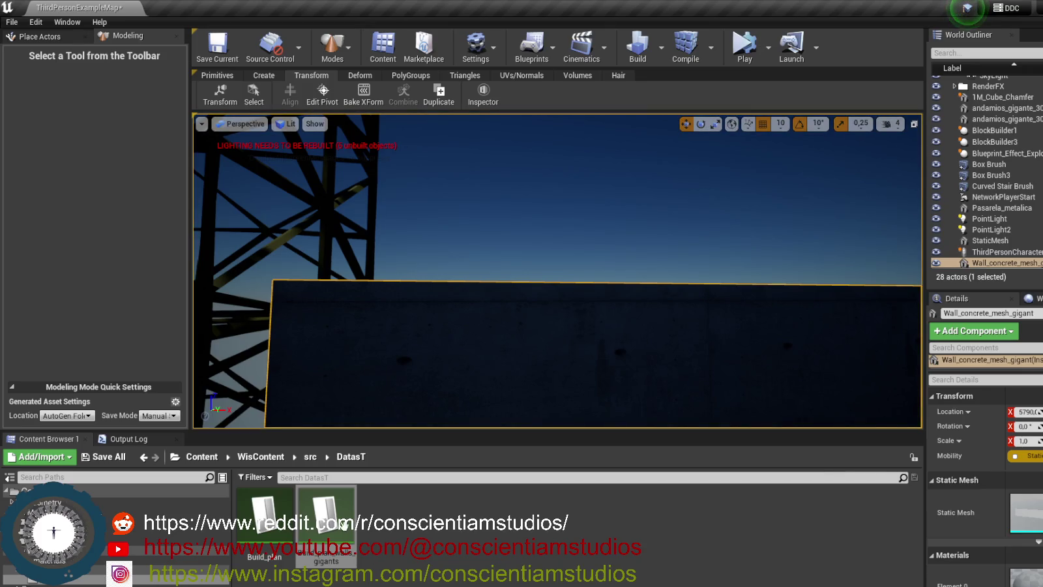
Set NewRow's location to X 5790 and Z 2460 in Build_plan_walls_gigants.
{"action": "double_click", "coordinate": [344, 525]}
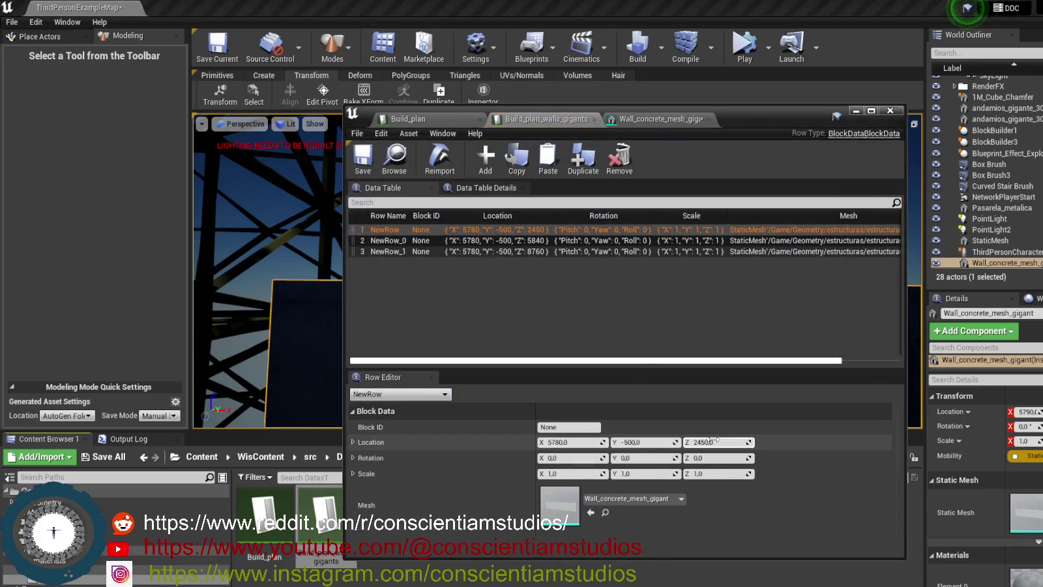
{"action": "left_click", "coordinate": [705, 443]}
{"action": "type", "text": "2455"}
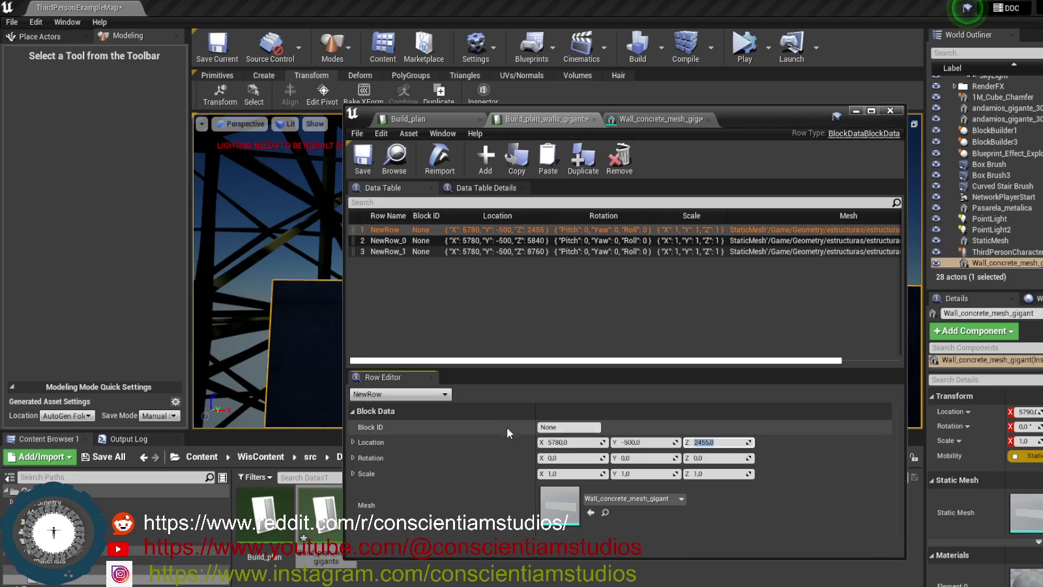
{"action": "left_click", "coordinate": [559, 442]}
{"action": "left_click", "coordinate": [559, 441]}
{"action": "type", "text": "5790"}
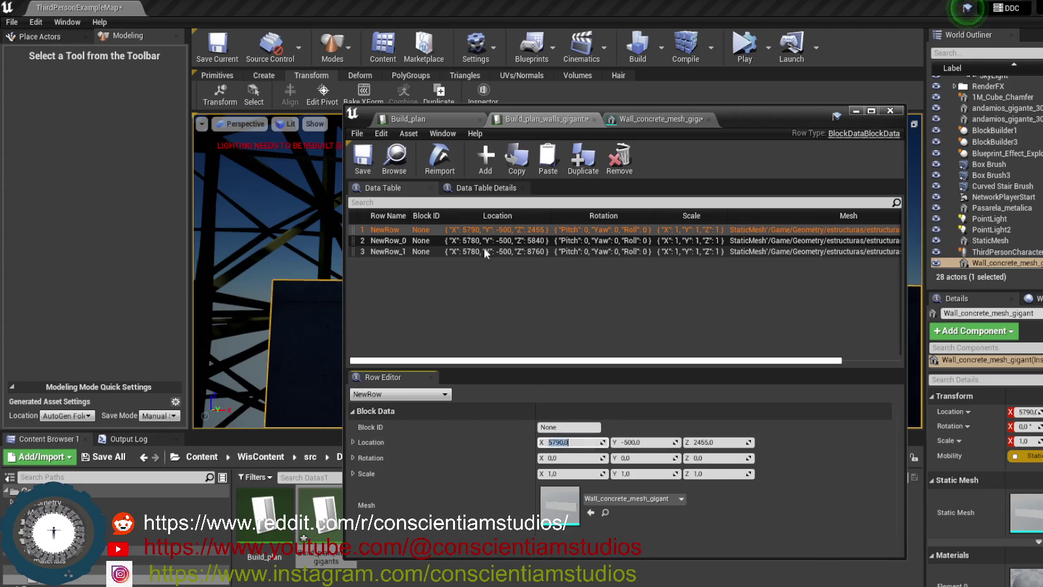
{"action": "left_click", "coordinate": [799, 157]}
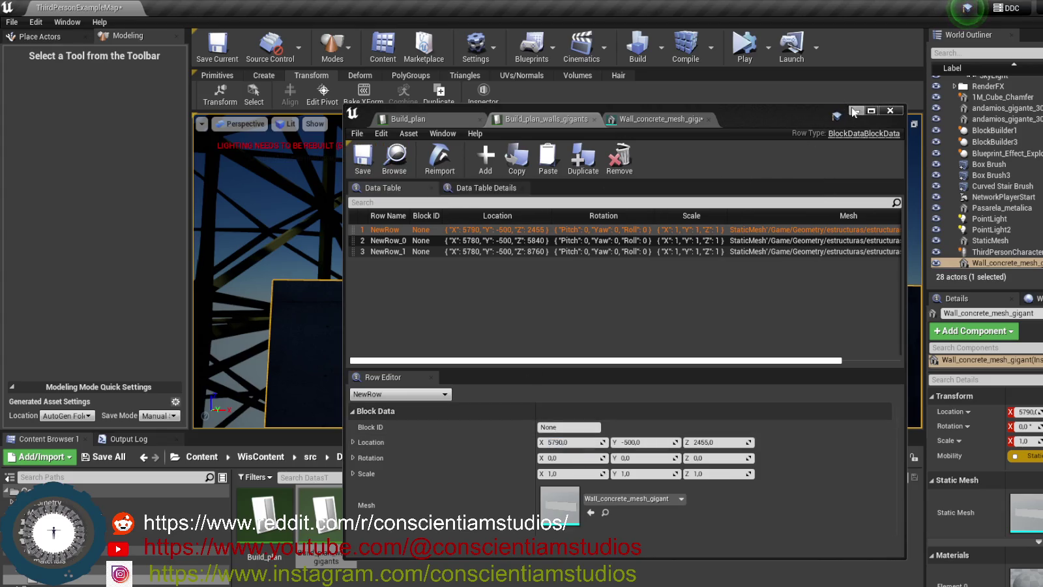
Simulate and look around the moved wall, then stop the simulation.
{"action": "left_click", "coordinate": [854, 112]}
{"action": "left_click", "coordinate": [744, 45]}
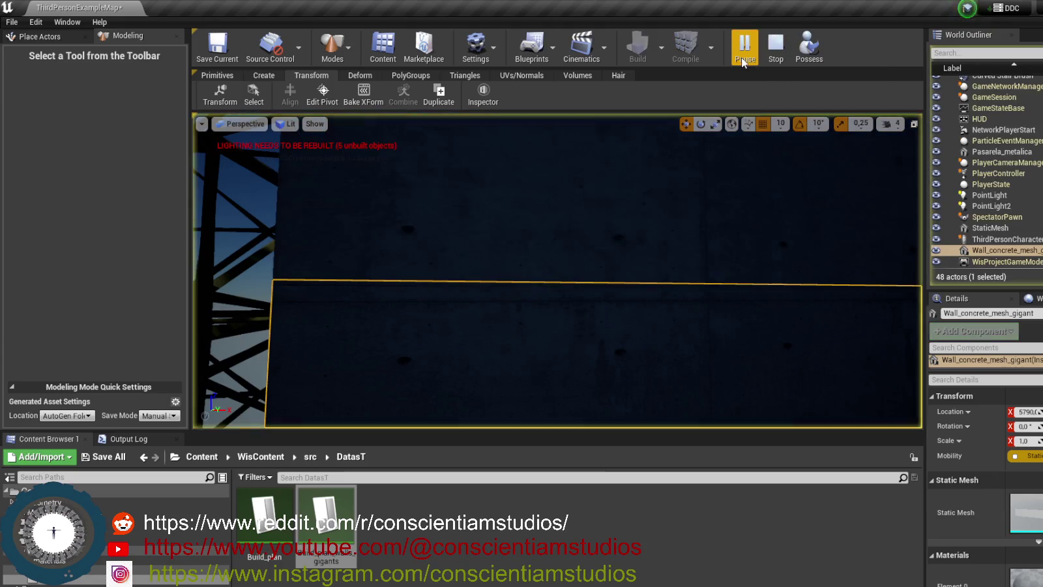
{"action": "left_click", "coordinate": [601, 169]}
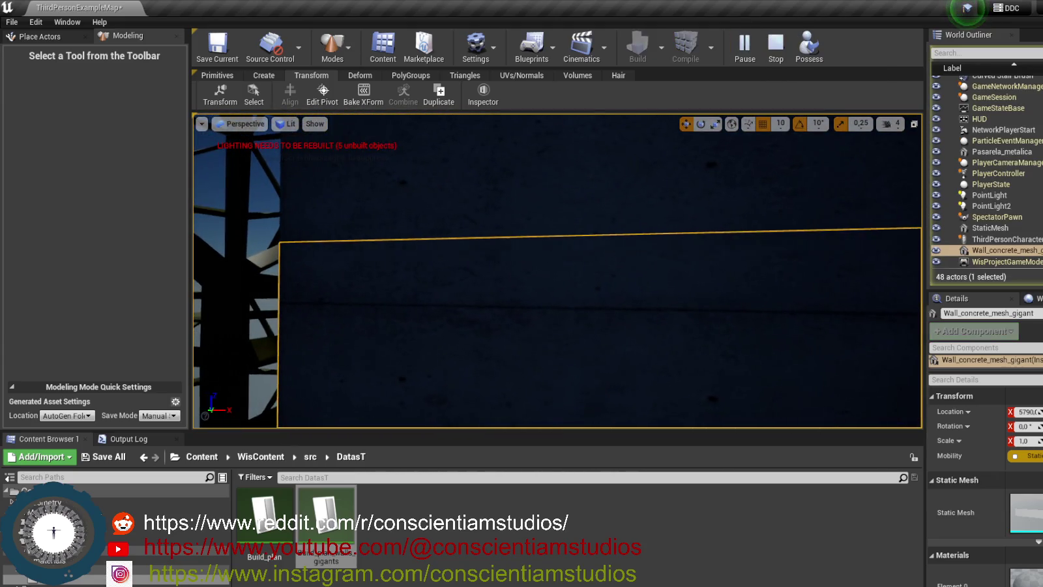
{"action": "key", "text": "shift+F1"}
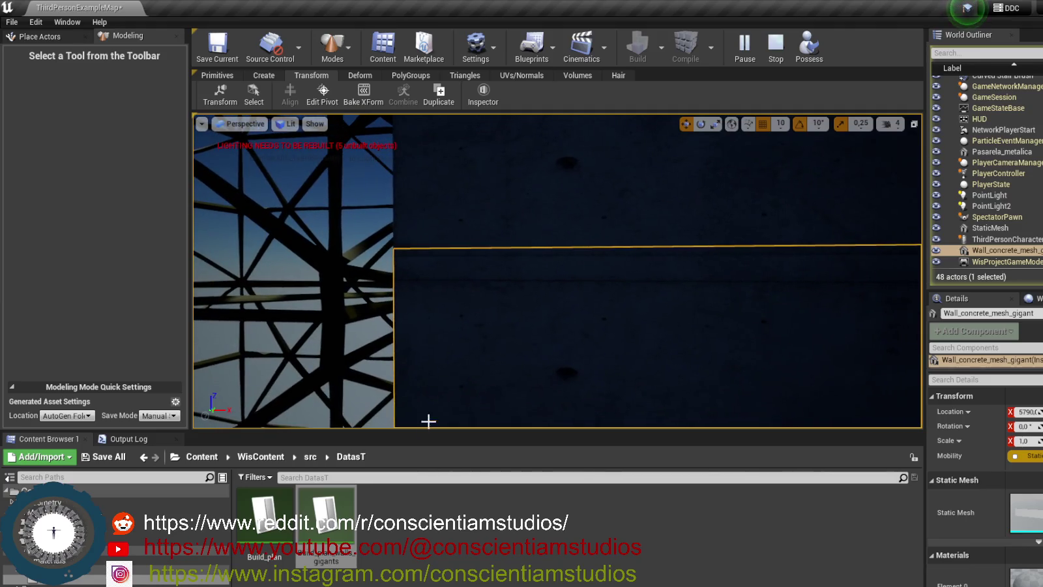
{"action": "left_click", "coordinate": [775, 54]}
Save the wall data table edits and simulate again to check the wall beside the truss.
{"action": "double_click", "coordinate": [326, 515]}
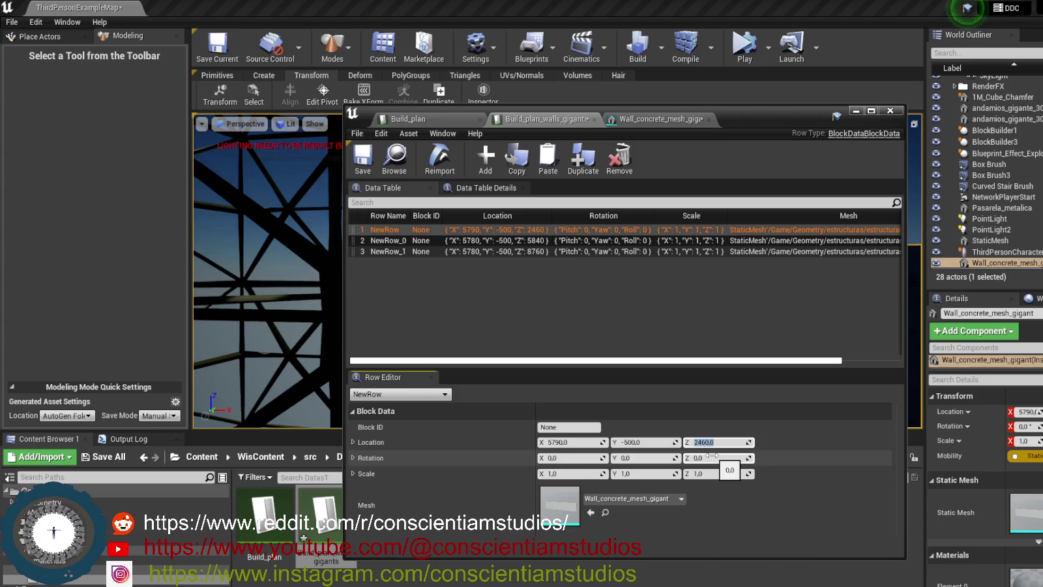
{"action": "left_click", "coordinate": [855, 111]}
{"action": "left_click", "coordinate": [745, 55]}
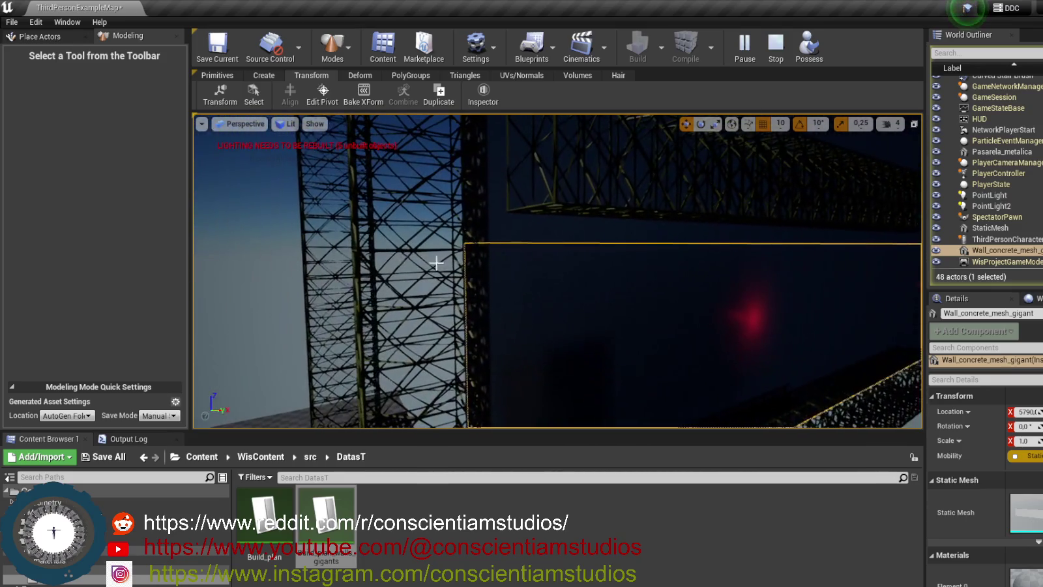
{"action": "left_click", "coordinate": [275, 298]}
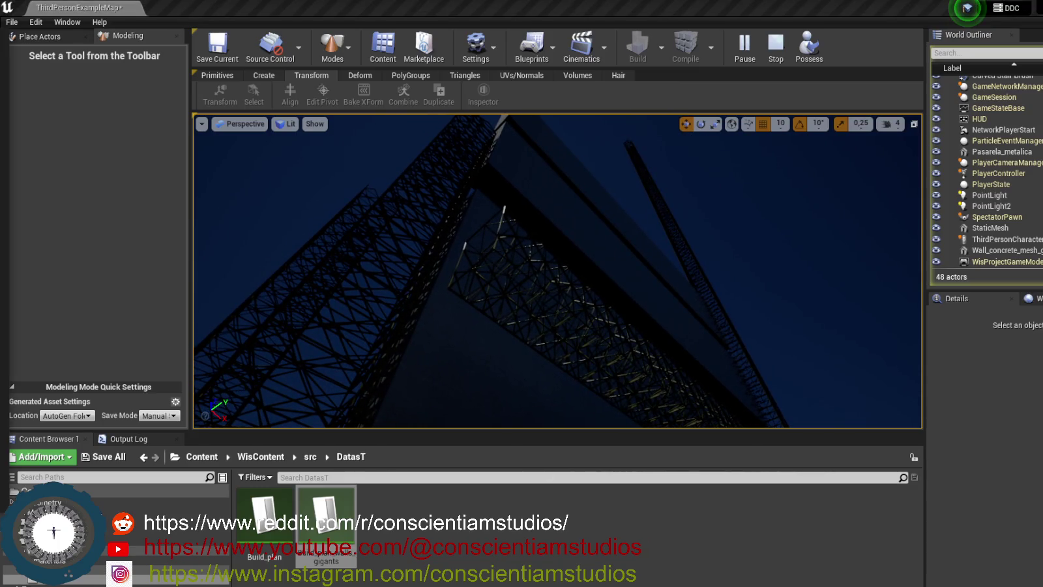
{"action": "double_click", "coordinate": [337, 502]}
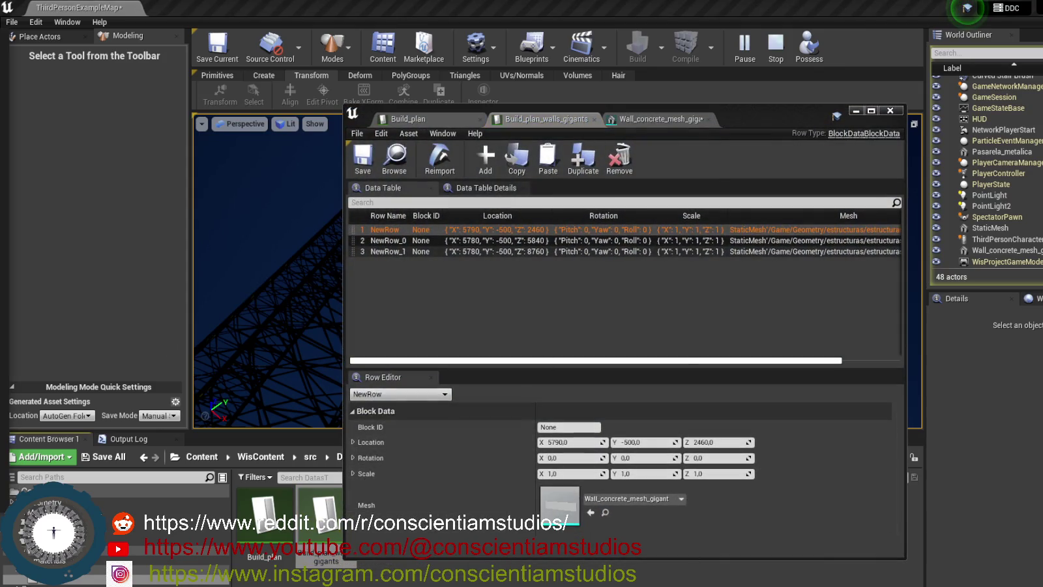
Bring up the calculator beside the data table editor and clear its display.
{"action": "key", "text": "alt+Tab"}
{"action": "left_click_drag", "start_coordinate": [729, 121], "coordinate": [918, 117]}
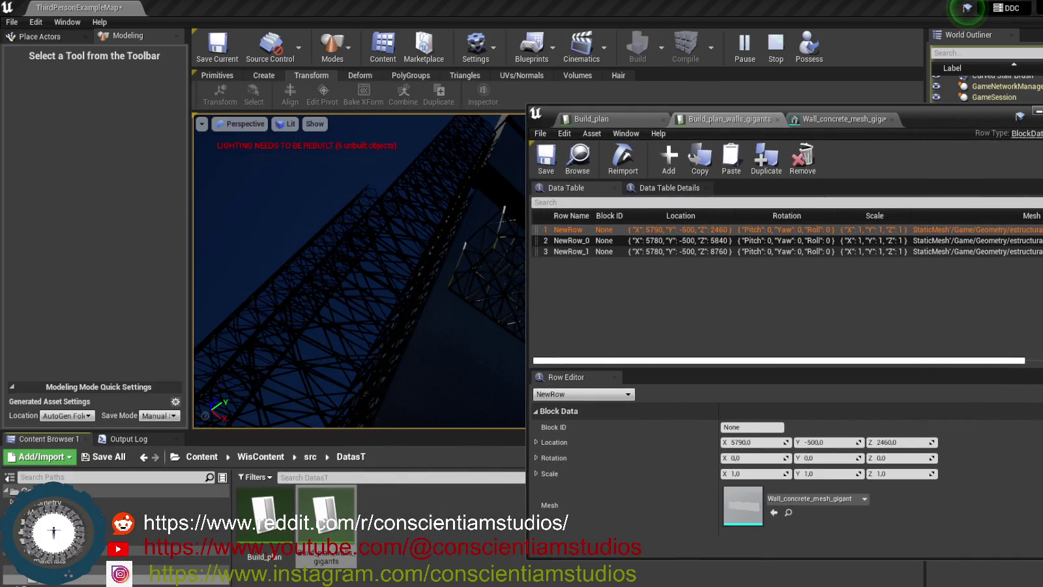
{"action": "key", "text": "alt+Tab"}
{"action": "left_click_drag", "start_coordinate": [329, 106], "coordinate": [409, 80]}
{"action": "left_click", "coordinate": [335, 260]}
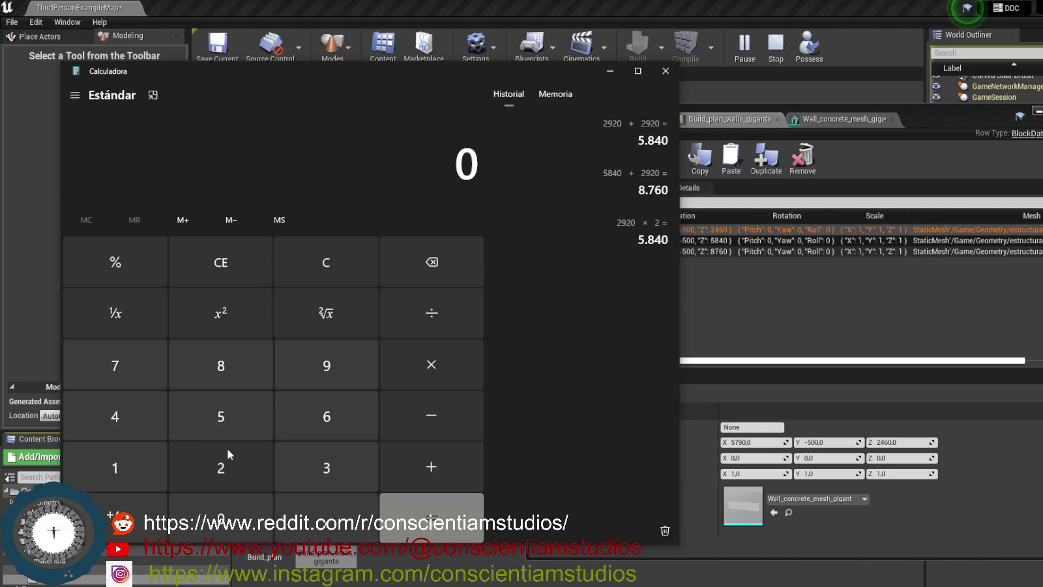
Calculate 2460 × 2 = 4920, then move the calculator to the left edge.
{"action": "type", "text": "2460"}
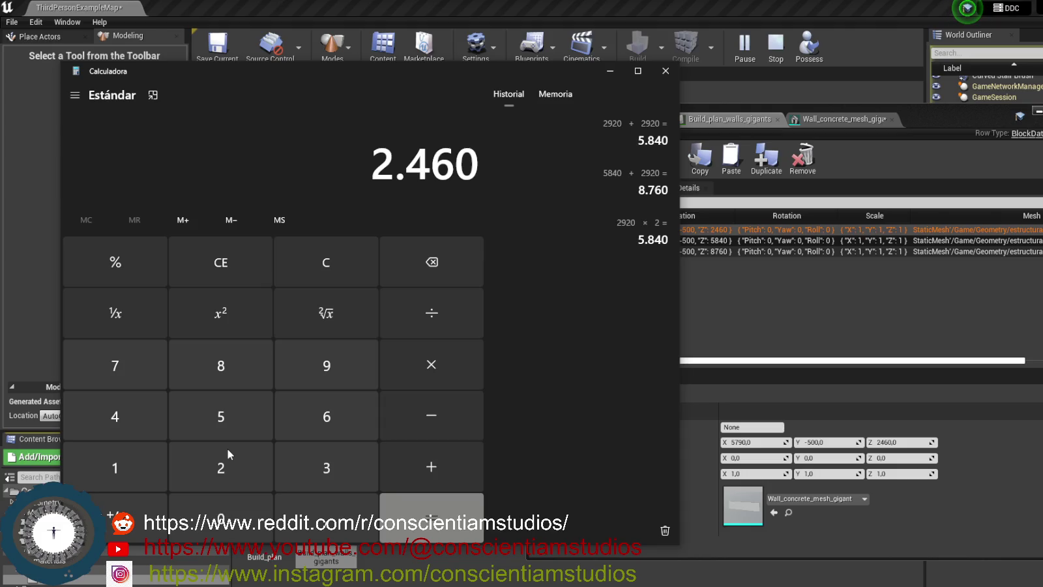
{"action": "left_click", "coordinate": [442, 368]}
{"action": "left_click", "coordinate": [207, 486]}
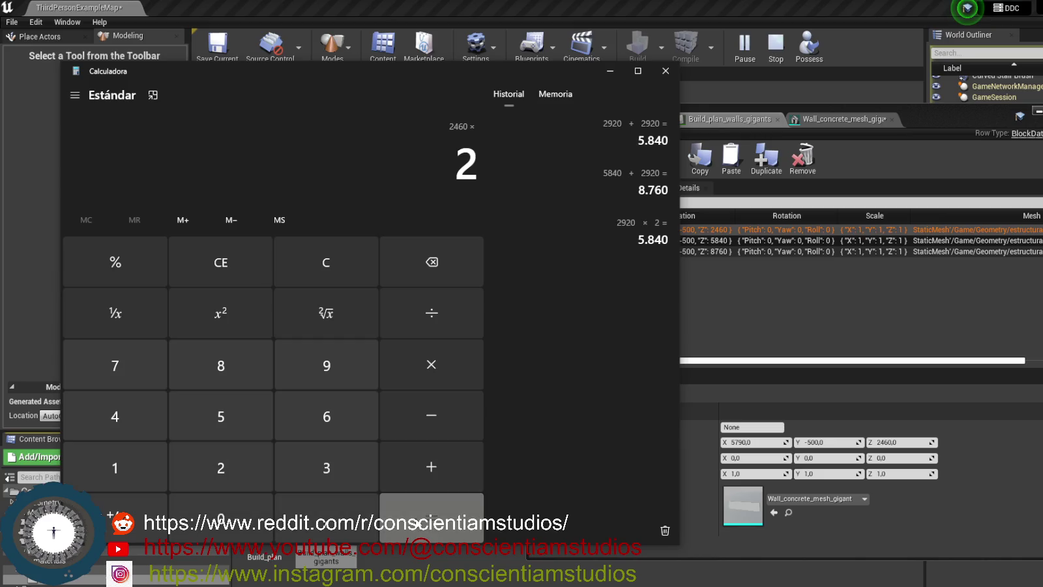
{"action": "left_click", "coordinate": [444, 505]}
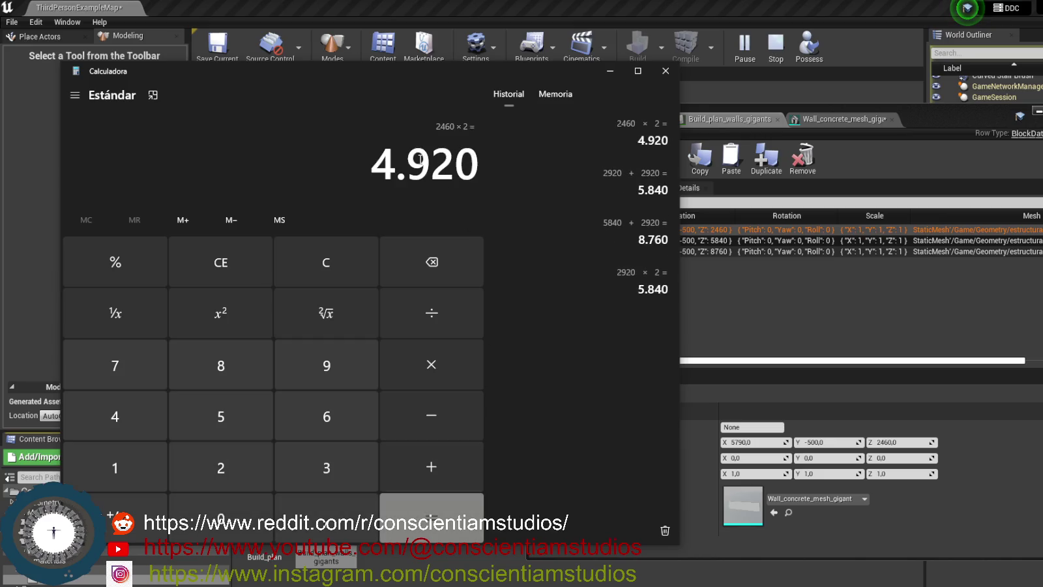
{"action": "mouse_move", "coordinate": [481, 70]}
{"action": "left_mouse_down"}
{"action": "mouse_move", "coordinate": [22, 89]}
{"action": "mouse_move", "coordinate": [0, 66]}
{"action": "left_mouse_up"}
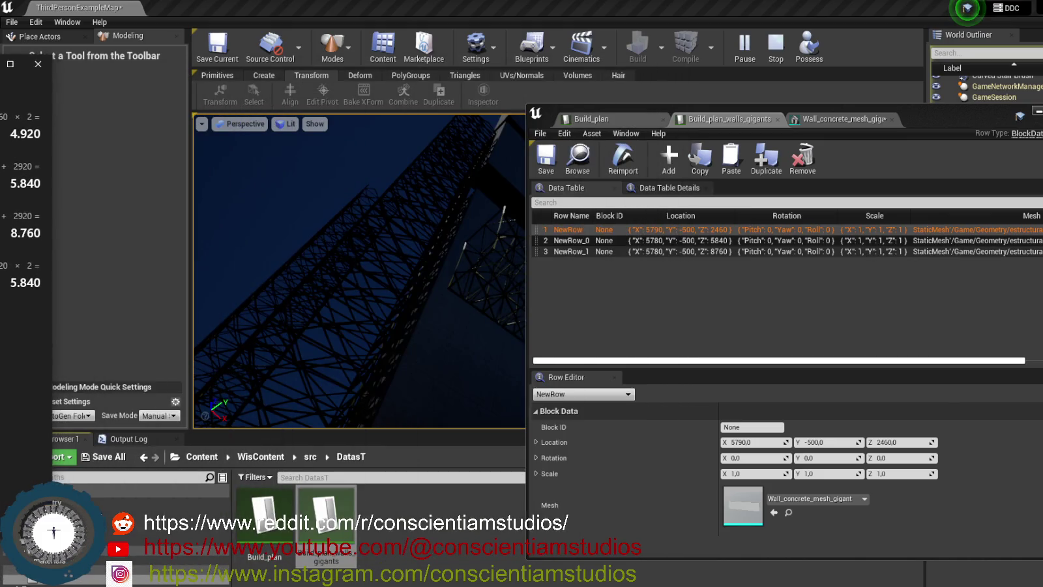
Set NewRow_0's Z location to 4920.
{"action": "left_click", "coordinate": [859, 241]}
{"action": "left_click", "coordinate": [902, 442]}
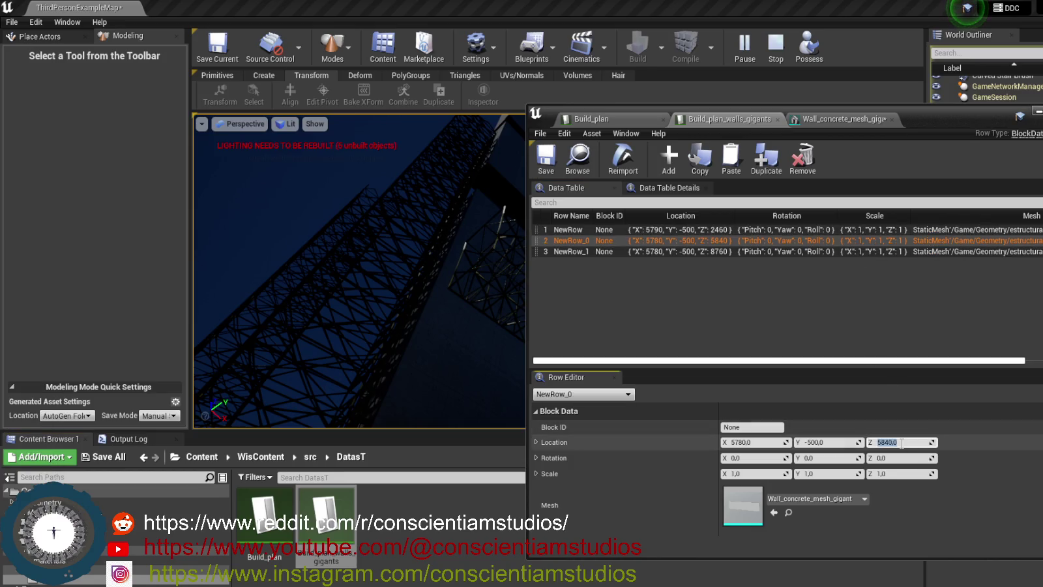
{"action": "type", "text": "4"}
{"action": "key", "text": "Return"}
Set NewRow_1's Z location to 7380, replacing 8760.
{"action": "left_click", "coordinate": [822, 252]}
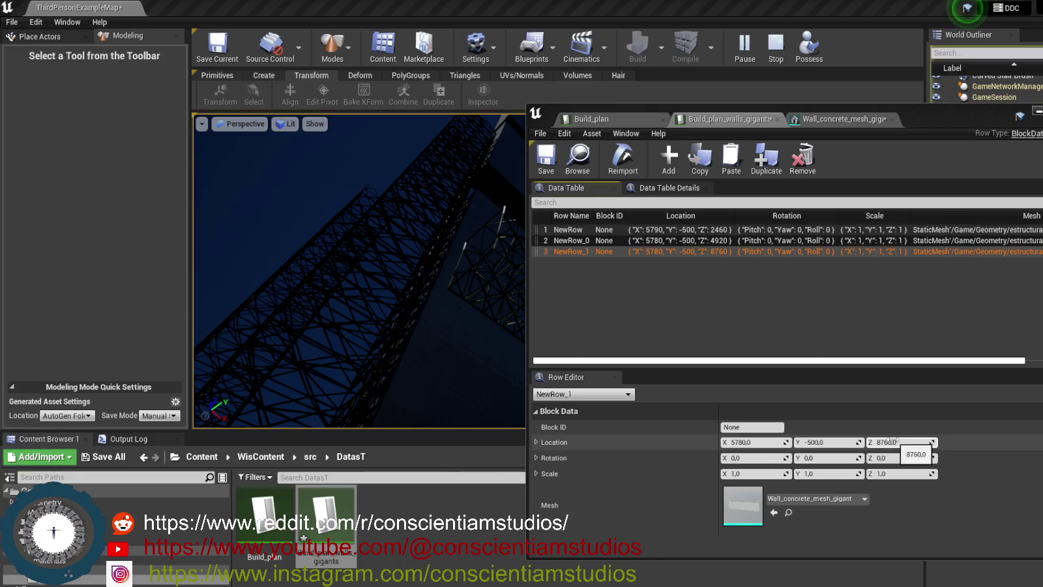
{"action": "left_click", "coordinate": [893, 439]}
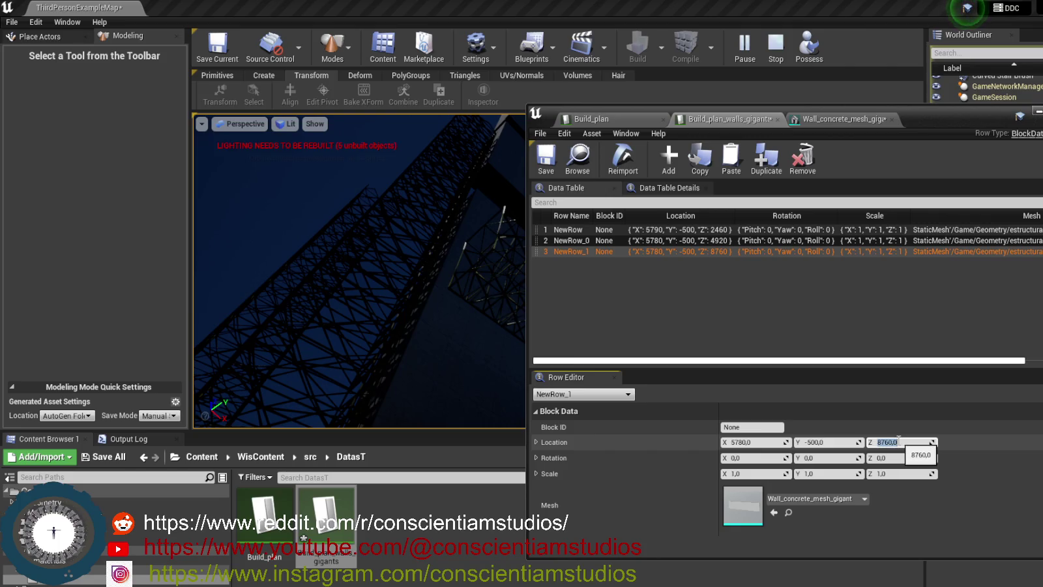
{"action": "type", "text": "738"}
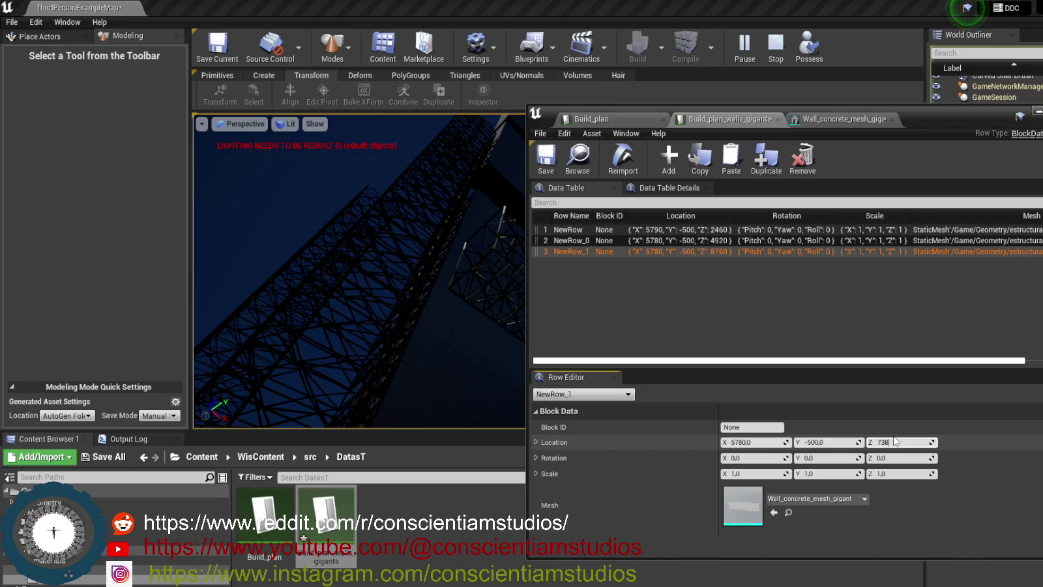
{"action": "key", "text": "Return"}
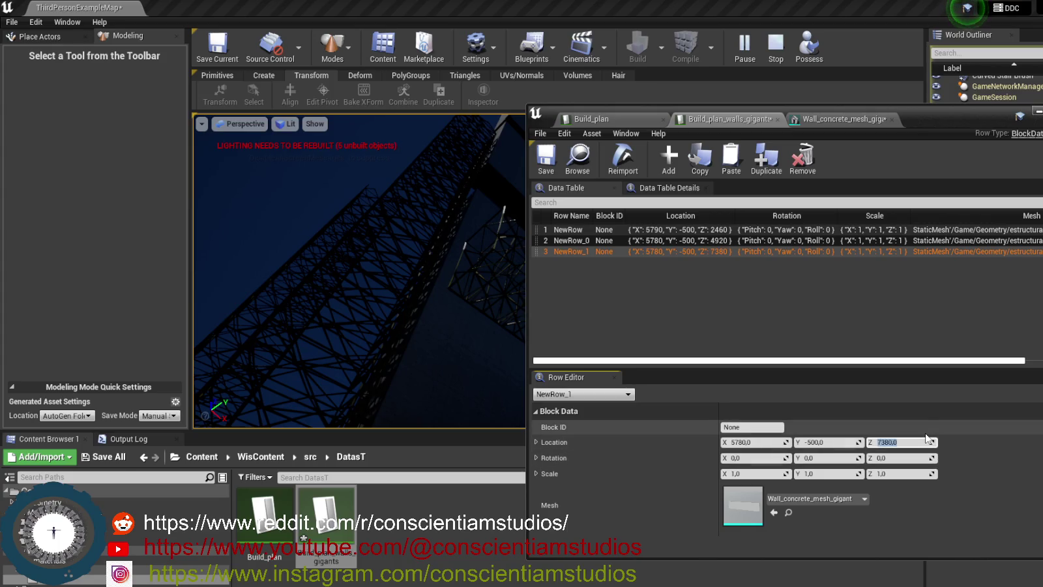
Add a new row to the wall table and compute 9840 in the calculator.
{"action": "left_click", "coordinate": [663, 164]}
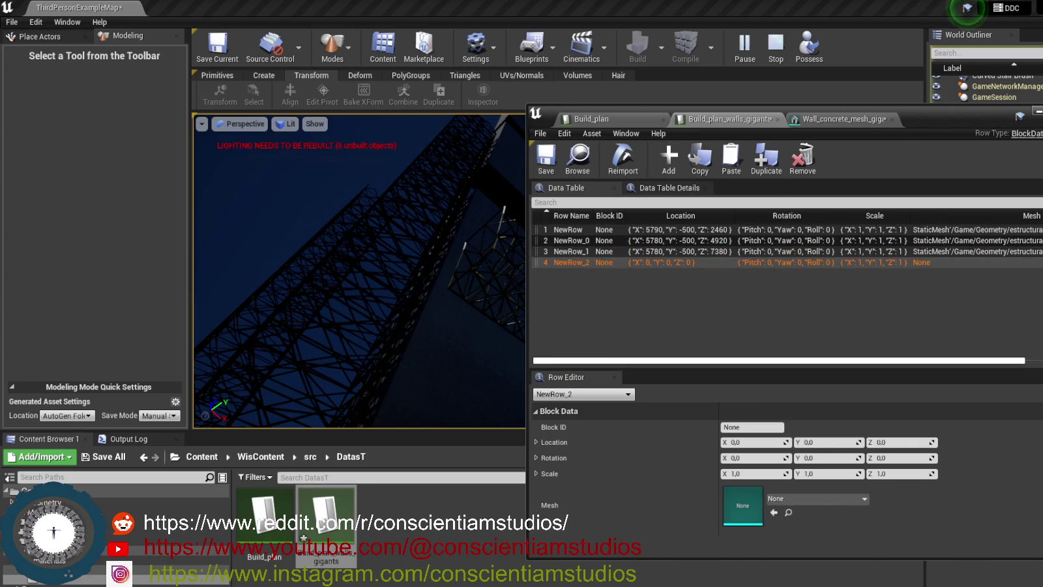
{"action": "key", "text": "alt+Tab"}
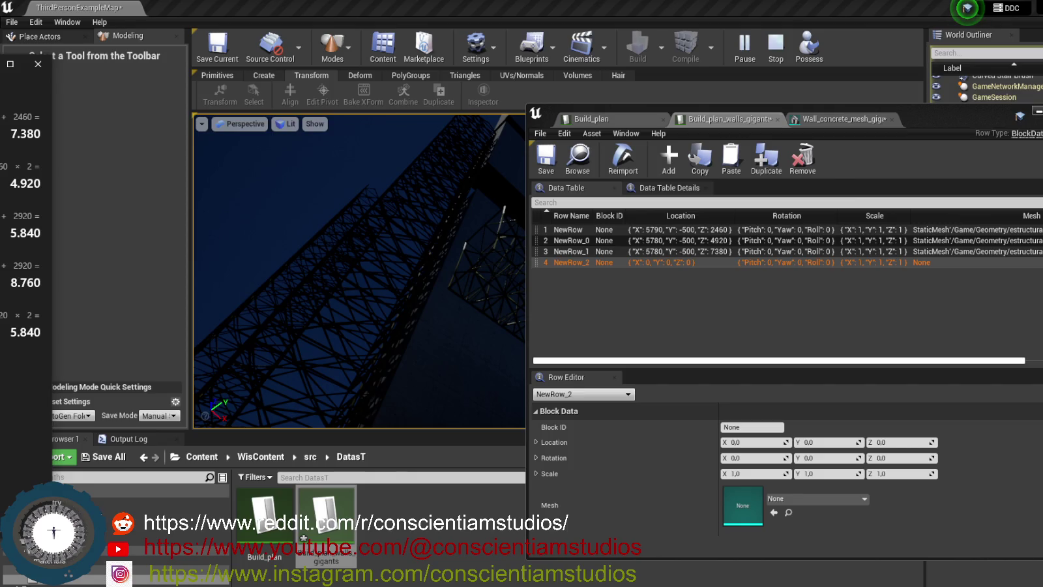
{"action": "key", "text": "Return"}
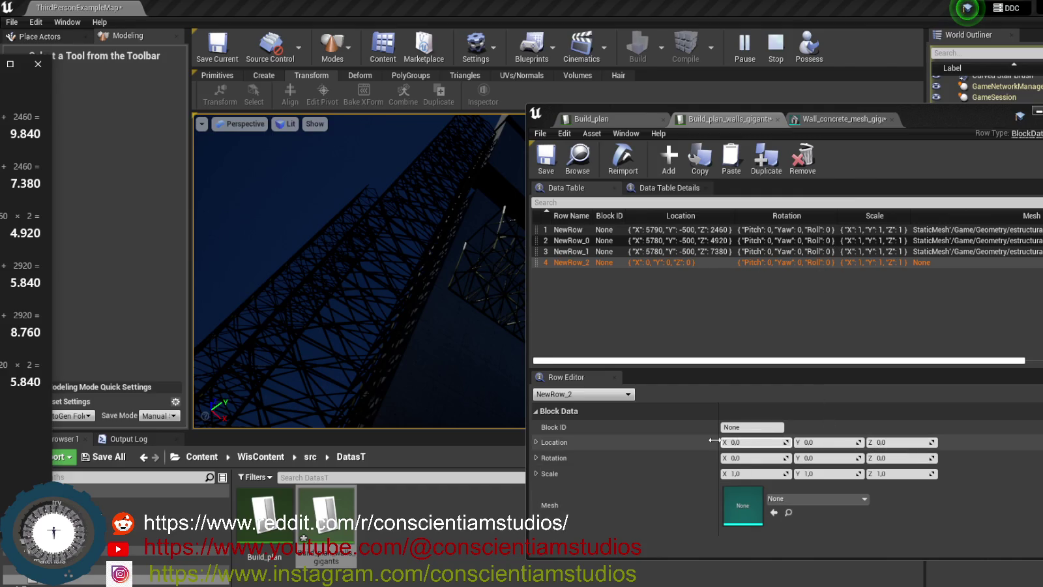
Copy NewRow_1's values and paste them into the new NewRow_2.
{"action": "left_click", "coordinate": [687, 253]}
{"action": "right_click", "coordinate": [686, 253]}
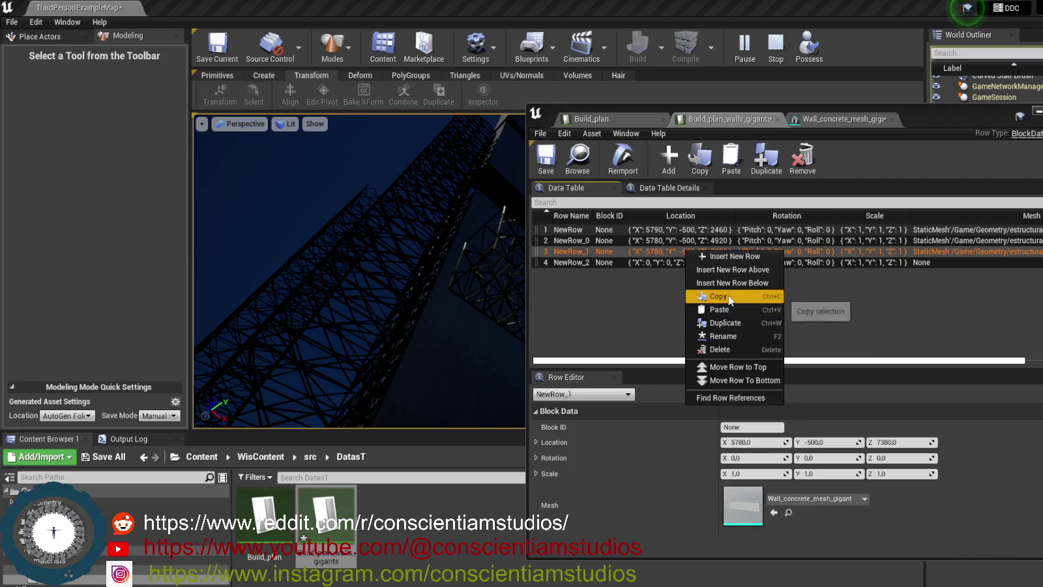
{"action": "left_click", "coordinate": [772, 296]}
{"action": "left_click", "coordinate": [645, 263]}
{"action": "right_click", "coordinate": [645, 264]}
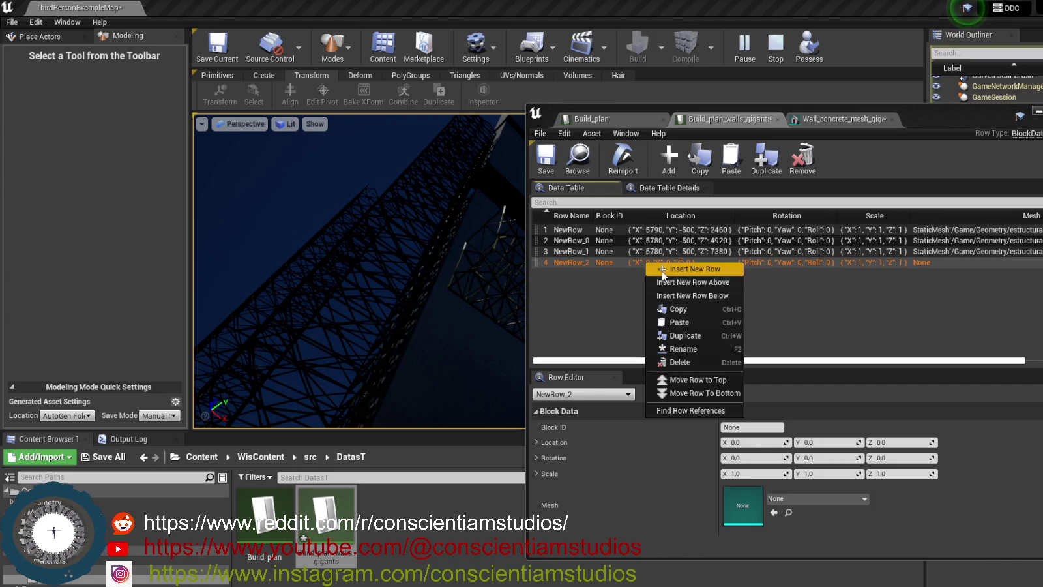
{"action": "left_click", "coordinate": [697, 324]}
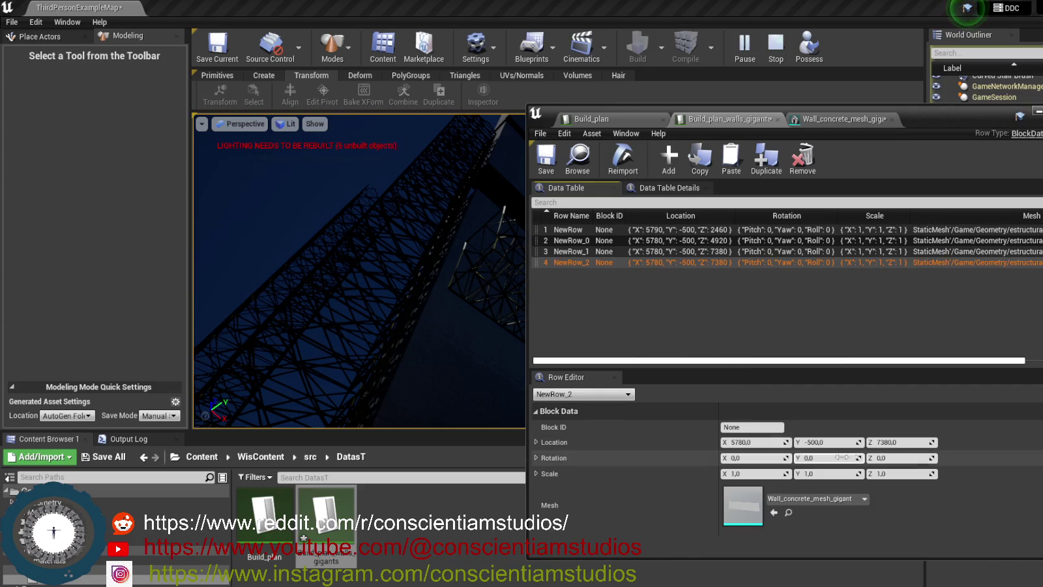
Set NewRow_2's Z location to 9840 and save the data table.
{"action": "left_click", "coordinate": [896, 442]}
{"action": "key", "text": "BackSpace"}
{"action": "type", "text": "9840"}
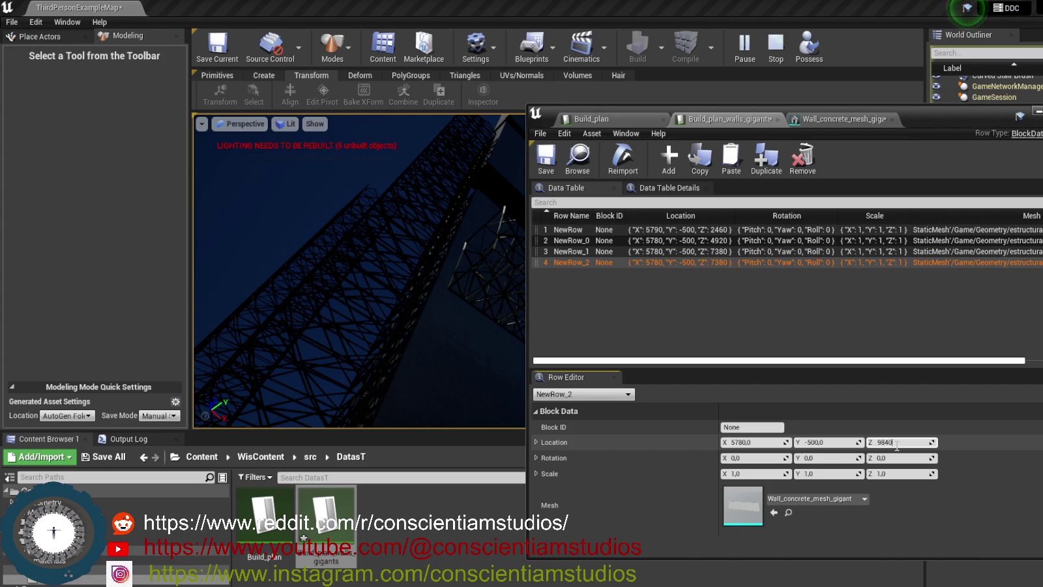
{"action": "key", "text": "Return"}
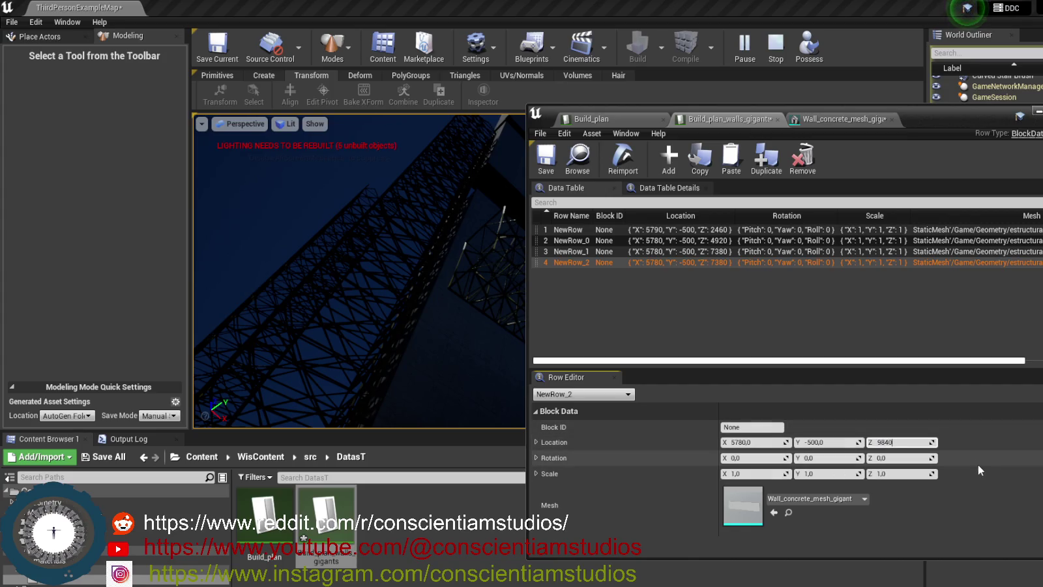
{"action": "key", "text": "ctrl+s"}
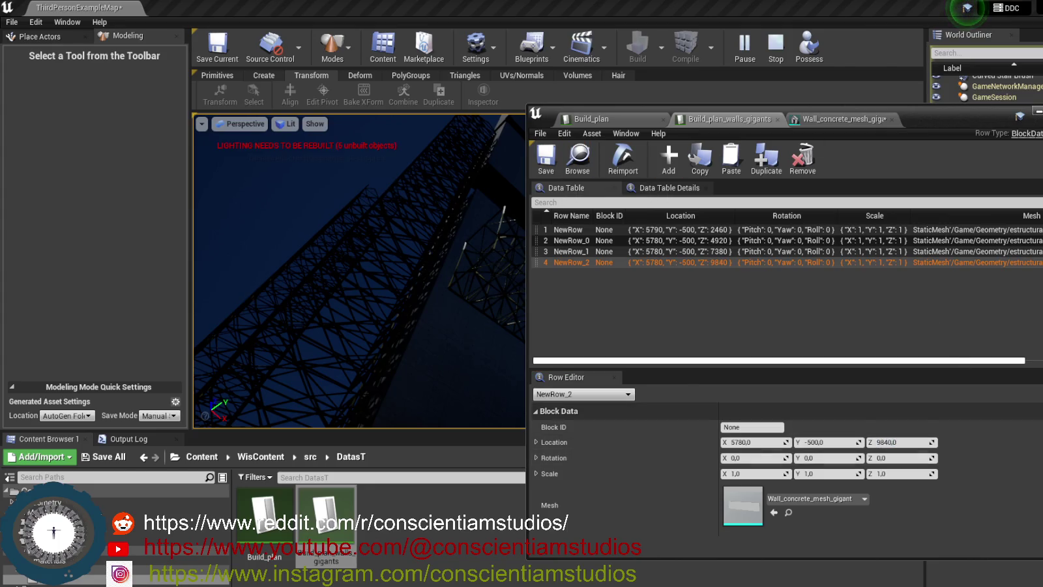
{"action": "left_click", "coordinate": [792, 76]}
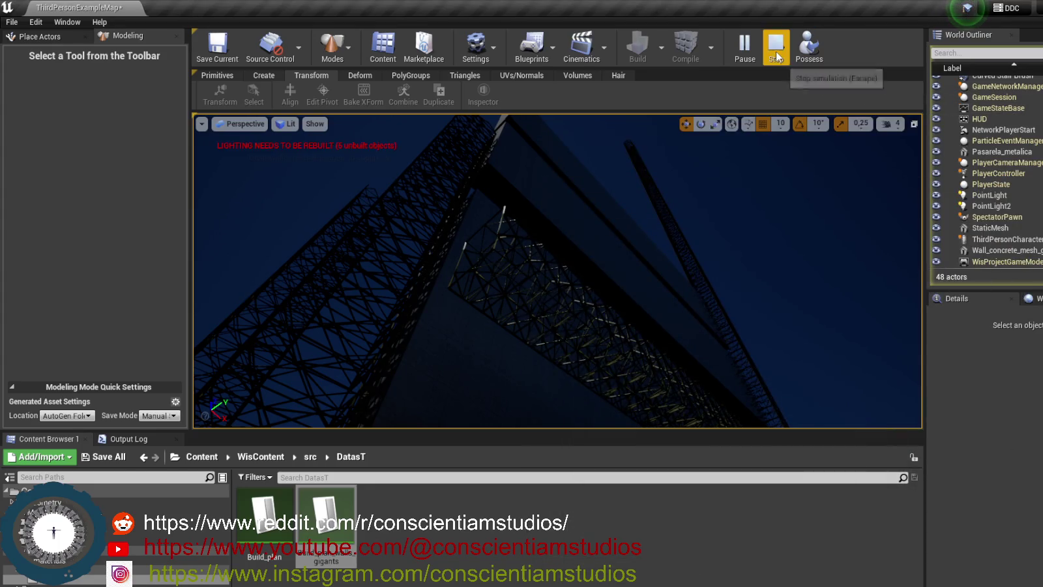
Restart the simulation and view the four-row stack of giant concrete walls.
{"action": "left_click", "coordinate": [776, 46]}
{"action": "left_click", "coordinate": [743, 43]}
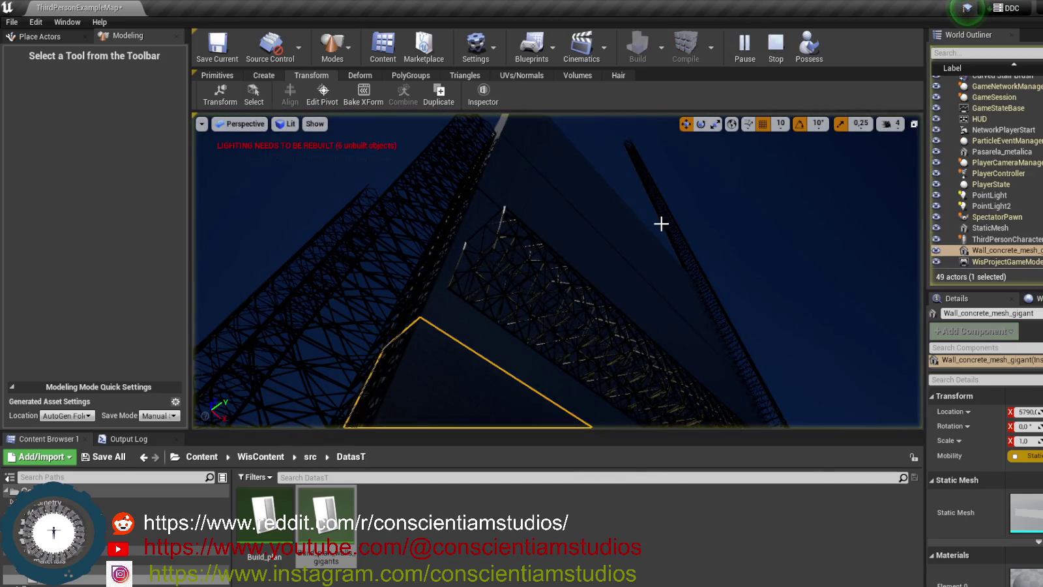
{"action": "left_click", "coordinate": [642, 305]}
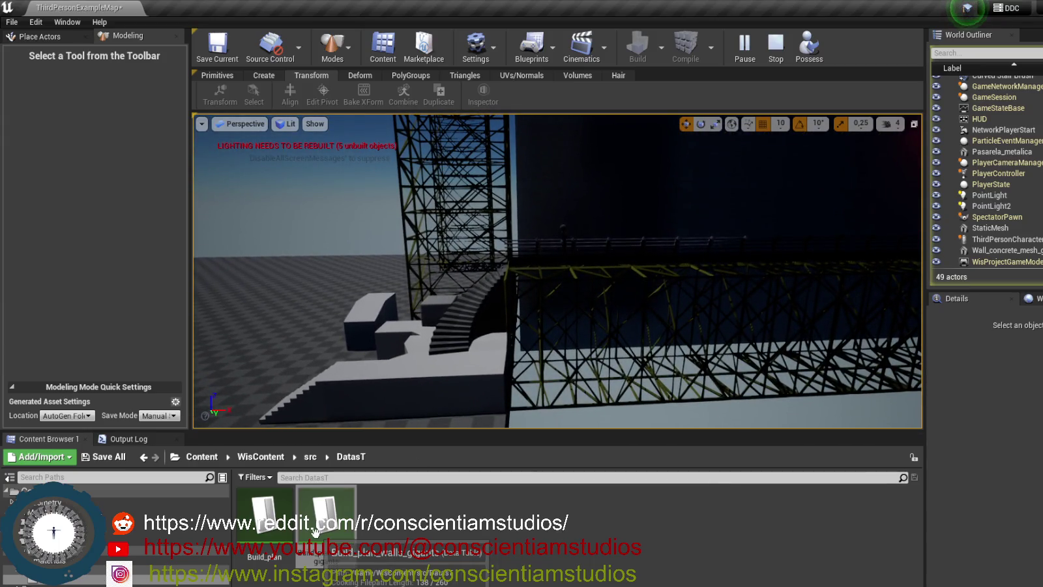
Reopen Build_plan_walls_gigants, stop the simulation, and select NewRow_0 to review rows at Z 2460–9840.
{"action": "double_click", "coordinate": [317, 531]}
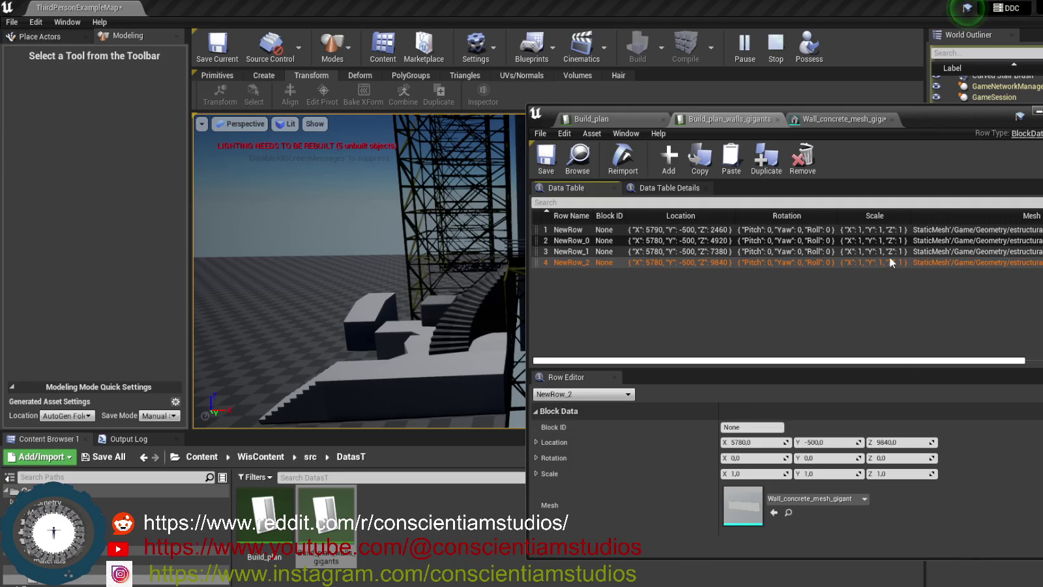
{"action": "left_click", "coordinate": [776, 44]}
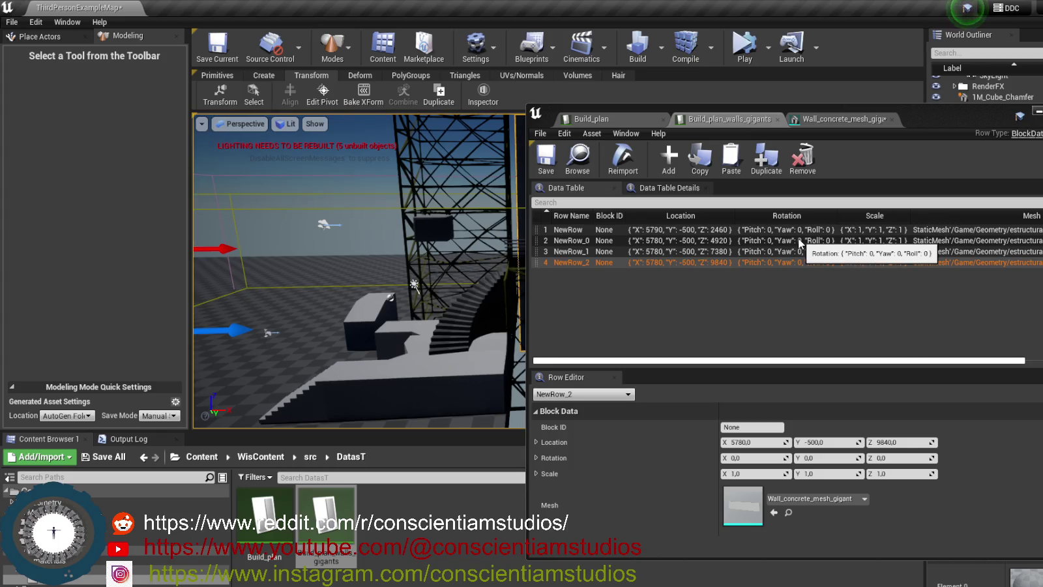
{"action": "left_click", "coordinate": [747, 242]}
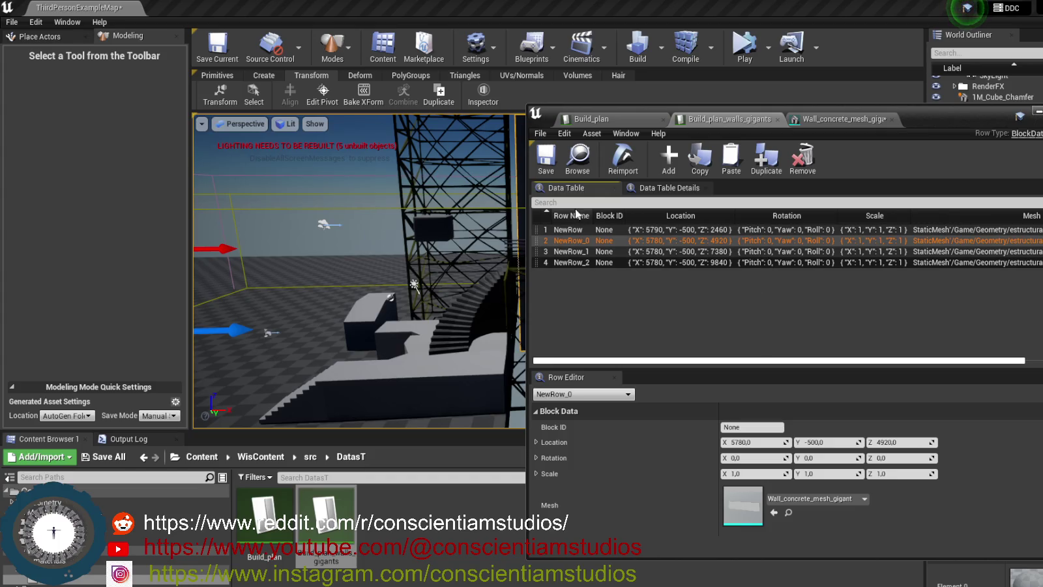
Bring the editor forward, play the level, and clear the wall selection in the viewport.
{"action": "left_click", "coordinate": [861, 67]}
{"action": "left_click", "coordinate": [744, 46]}
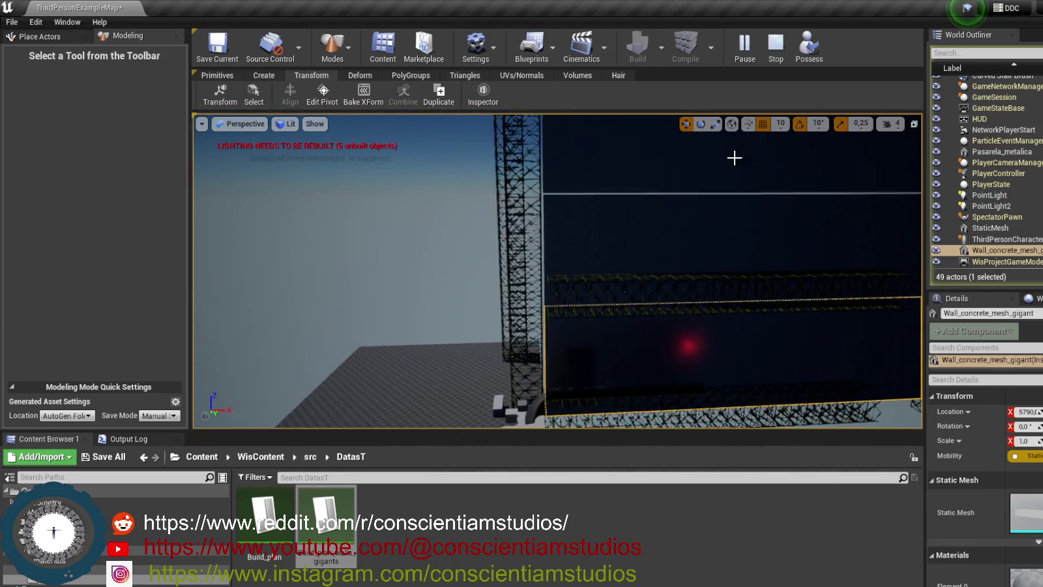
{"action": "left_click", "coordinate": [481, 210]}
{"action": "left_click", "coordinate": [242, 124]}
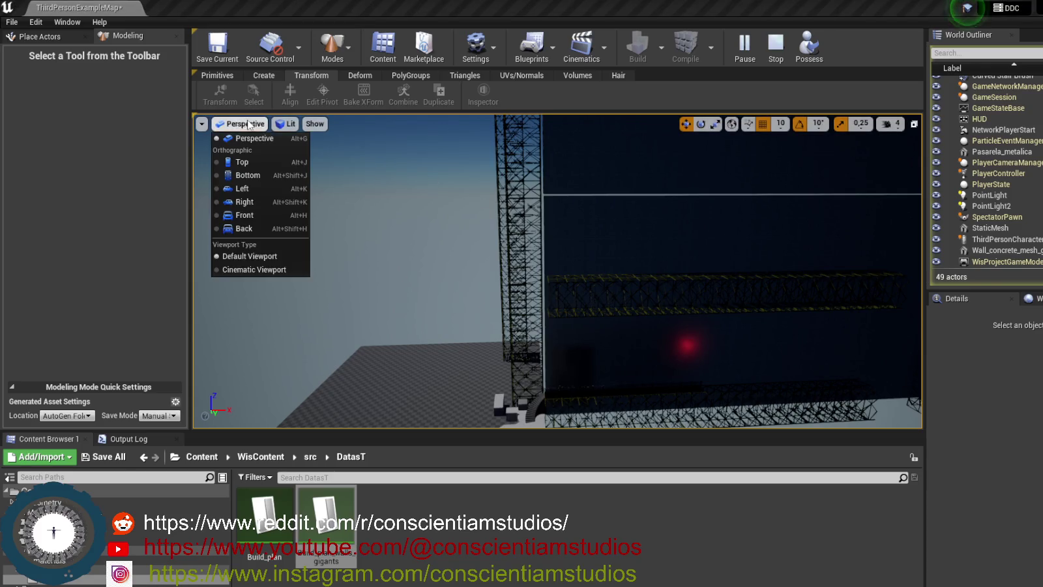
Inspect the wall block edges along the tower in the Right orthographic view, then stop play.
{"action": "left_click", "coordinate": [259, 202]}
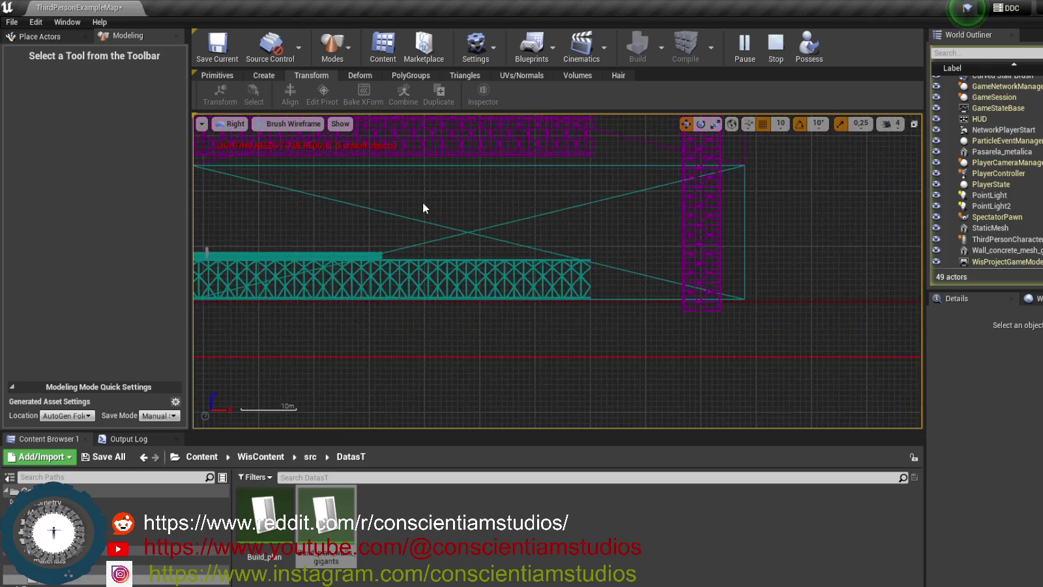
{"action": "mouse_move", "coordinate": [757, 268]}
{"action": "left_mouse_down"}
{"action": "mouse_move", "coordinate": [696, 244]}
{"action": "mouse_move", "coordinate": [794, 360]}
{"action": "mouse_move", "coordinate": [788, 378]}
{"action": "left_mouse_up"}
{"action": "scroll", "coordinate": [773, 344], "scroll_direction": "up", "scroll_amount": 6}
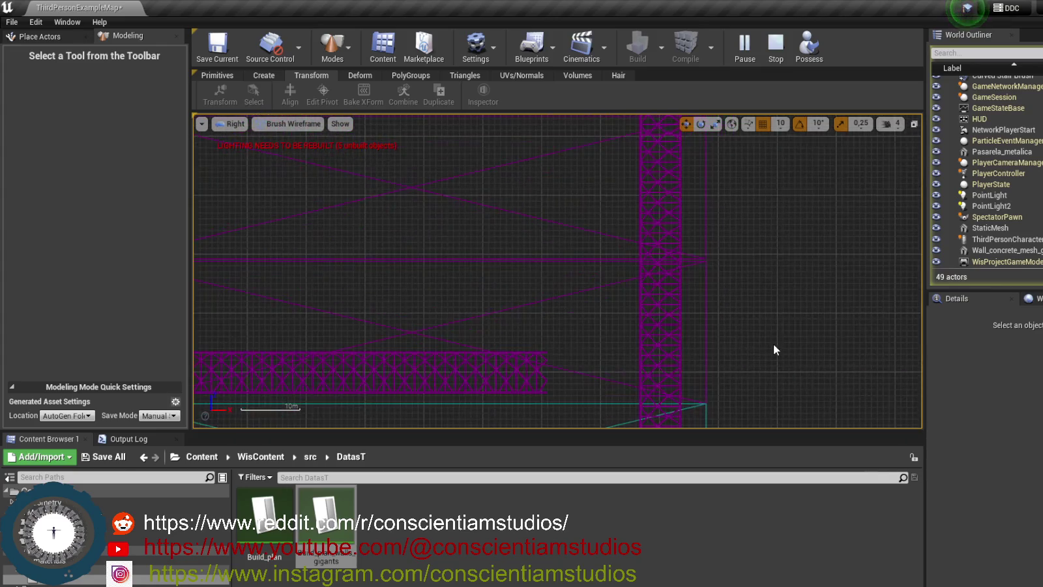
{"action": "scroll", "coordinate": [758, 342], "scroll_direction": "up", "scroll_amount": 8}
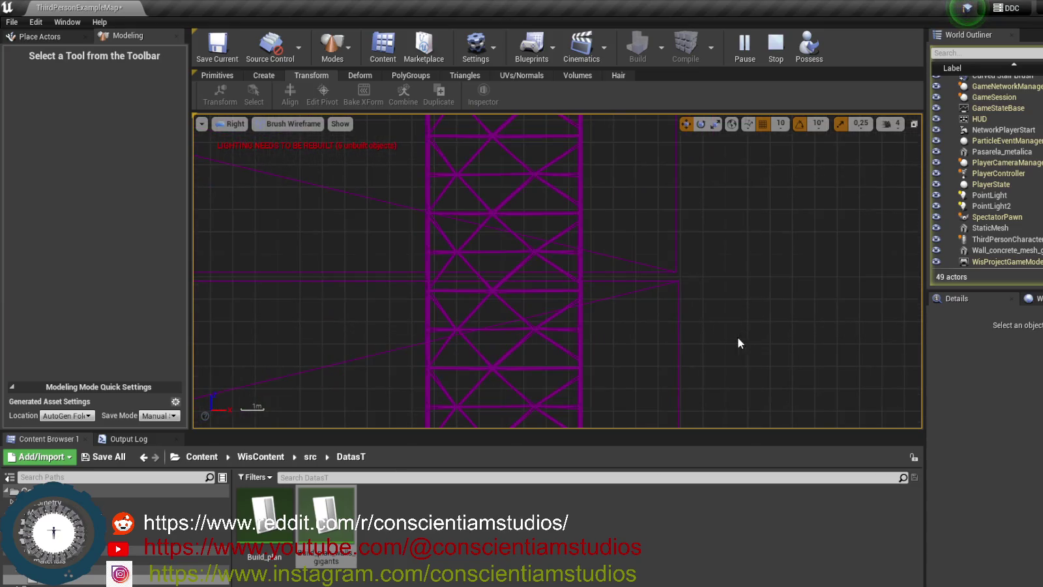
{"action": "scroll", "coordinate": [742, 340], "scroll_direction": "up", "scroll_amount": 3}
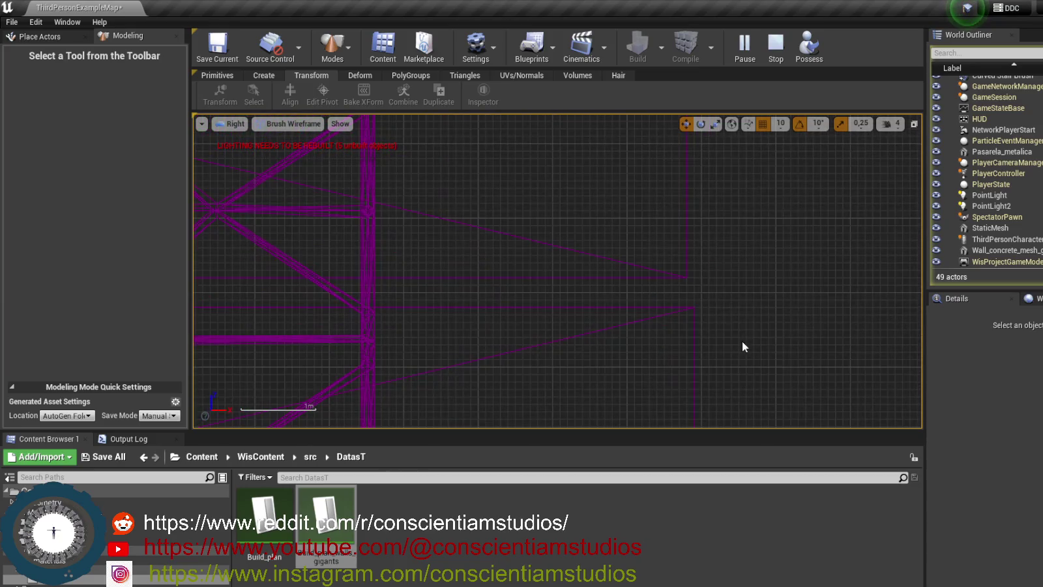
{"action": "scroll", "coordinate": [723, 309], "scroll_direction": "down", "scroll_amount": 5}
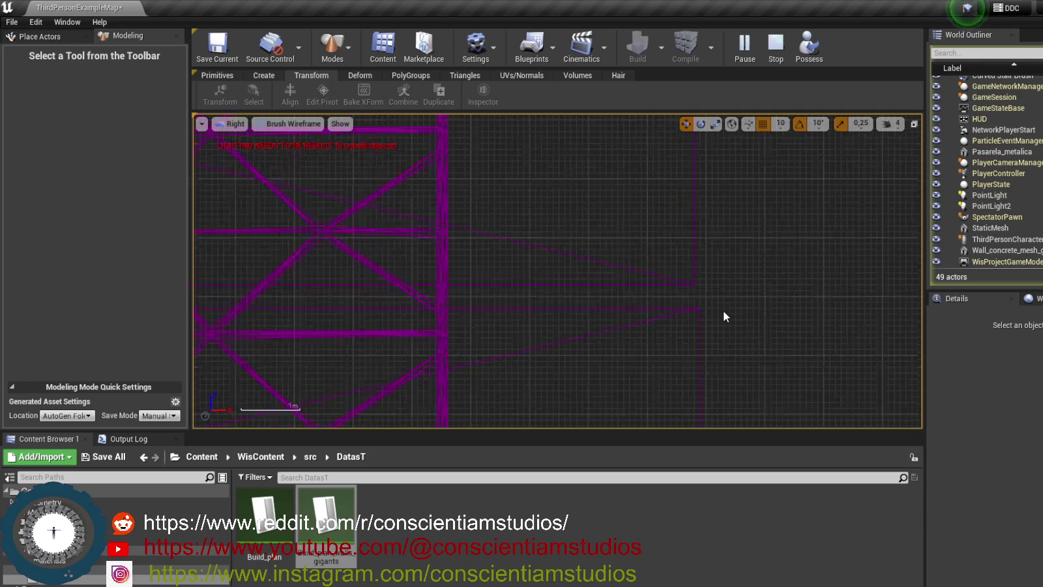
{"action": "mouse_move", "coordinate": [718, 332]}
{"action": "left_mouse_down"}
{"action": "mouse_move", "coordinate": [694, 291]}
{"action": "mouse_move", "coordinate": [663, 361]}
{"action": "mouse_move", "coordinate": [668, 271]}
{"action": "left_mouse_up"}
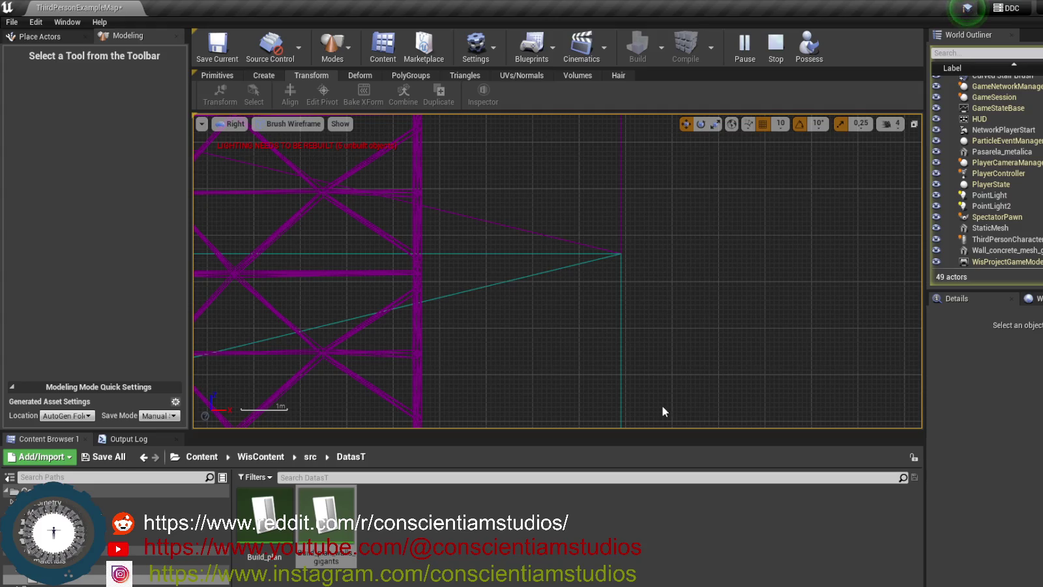
{"action": "scroll", "coordinate": [677, 333], "scroll_direction": "down", "scroll_amount": 3}
{"action": "mouse_move", "coordinate": [679, 339]}
{"action": "left_mouse_down"}
{"action": "mouse_move", "coordinate": [689, 366]}
{"action": "mouse_move", "coordinate": [722, 293]}
{"action": "mouse_move", "coordinate": [710, 226]}
{"action": "mouse_move", "coordinate": [691, 365]}
{"action": "left_mouse_up"}
{"action": "scroll", "coordinate": [694, 350], "scroll_direction": "up", "scroll_amount": 5}
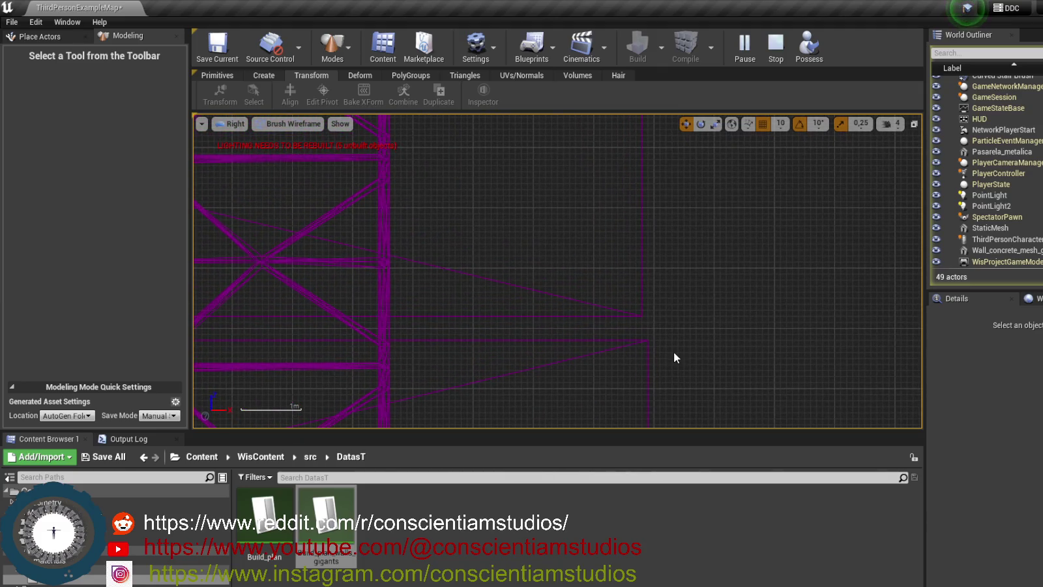
{"action": "left_click", "coordinate": [771, 53]}
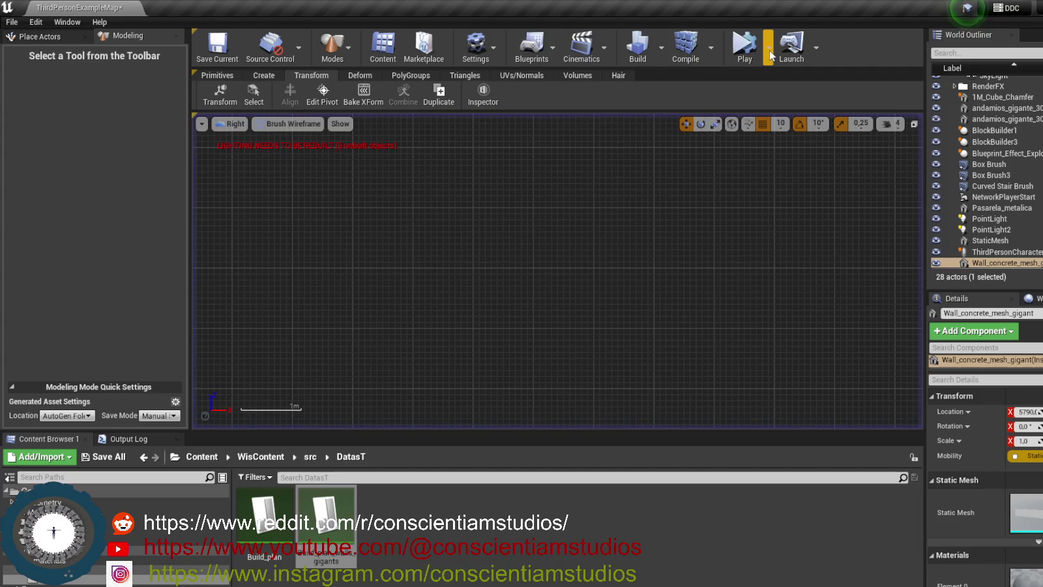
Switch back to Perspective, play the level again, and look toward the tower's lower truss.
{"action": "left_click", "coordinate": [232, 123]}
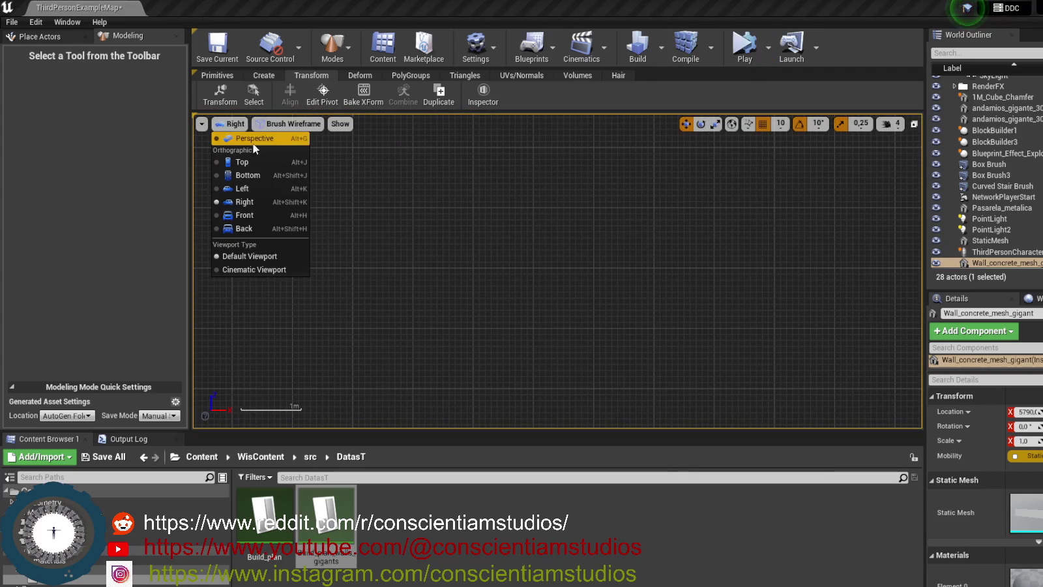
{"action": "left_click", "coordinate": [253, 142]}
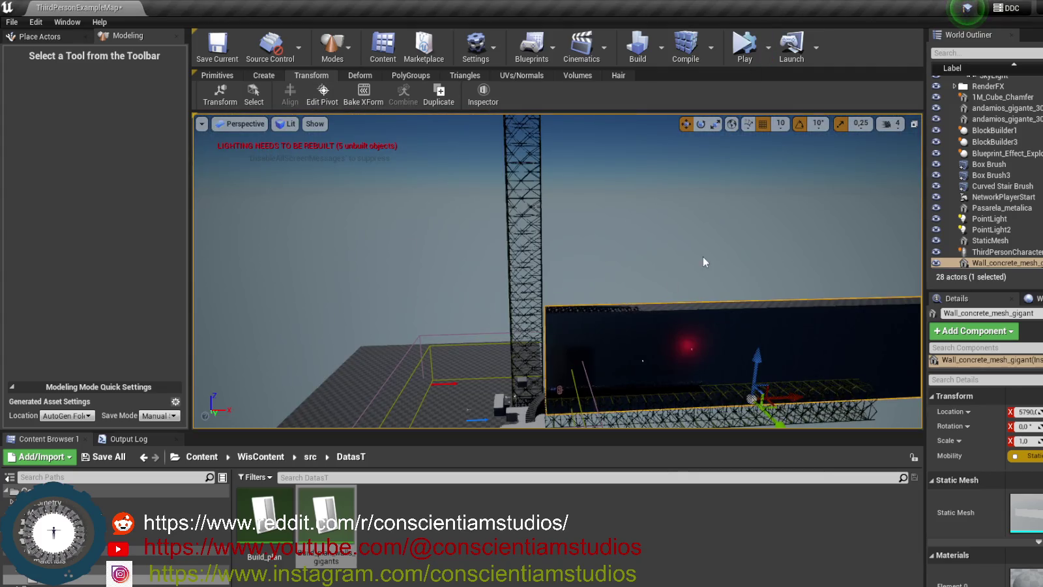
{"action": "left_click", "coordinate": [745, 46]}
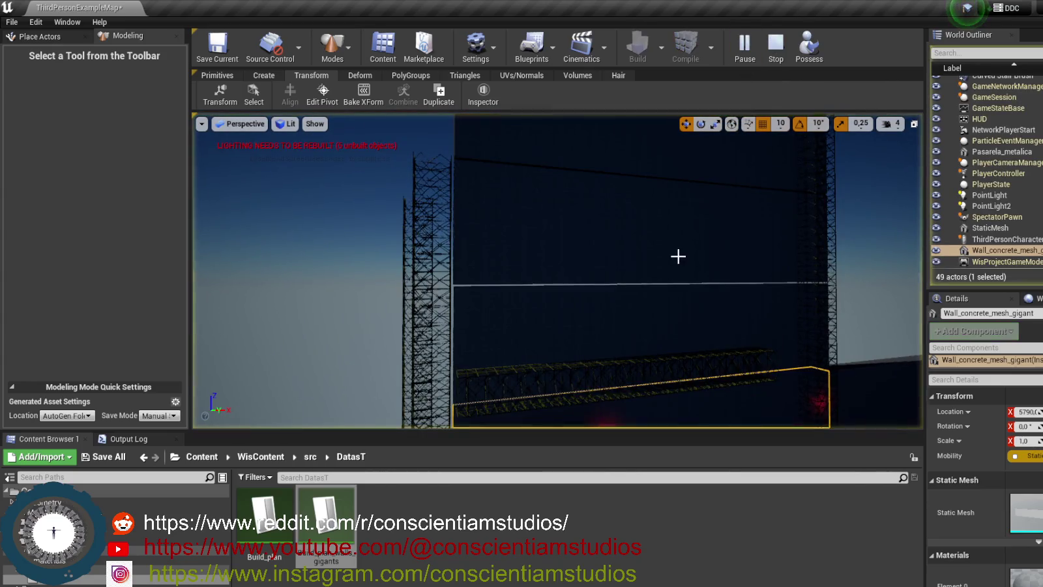
{"action": "left_click", "coordinate": [400, 330]}
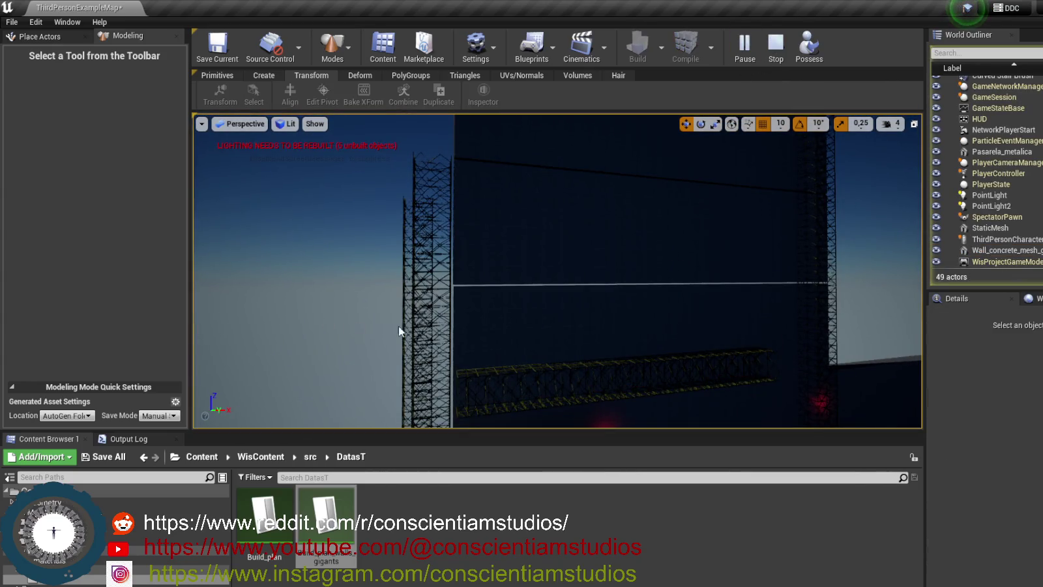
{"action": "mouse_move", "coordinate": [644, 298]}
{"action": "left_mouse_down"}
{"action": "mouse_move", "coordinate": [593, 352]}
{"action": "mouse_move", "coordinate": [541, 346]}
{"action": "mouse_move", "coordinate": [530, 281]}
{"action": "left_mouse_up"}
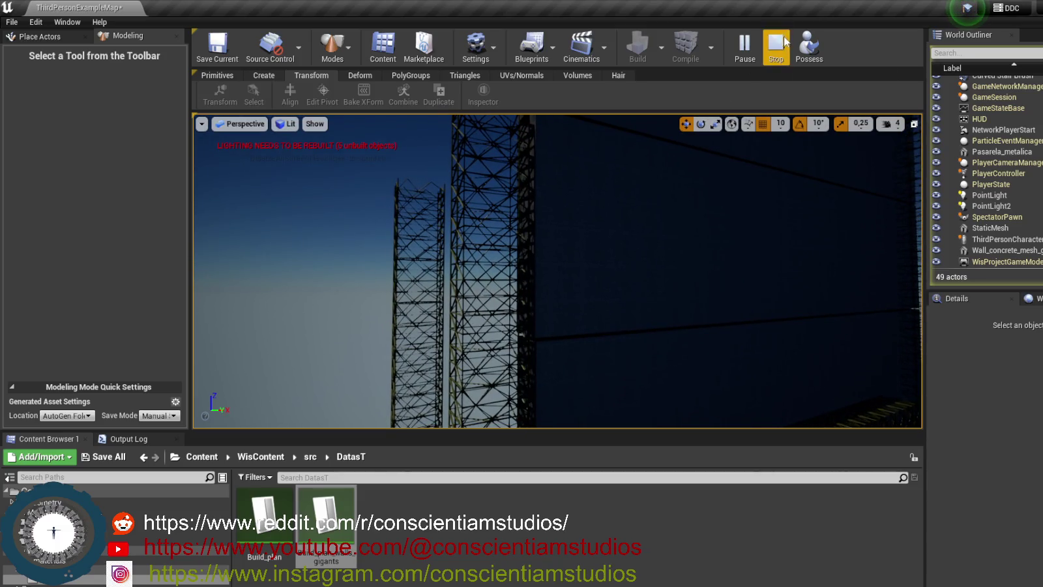
Stop play, set NewRow_1's Location Z to 7350 in Build_plan_walls_gigants, and save.
{"action": "left_click", "coordinate": [776, 45]}
{"action": "double_click", "coordinate": [326, 515]}
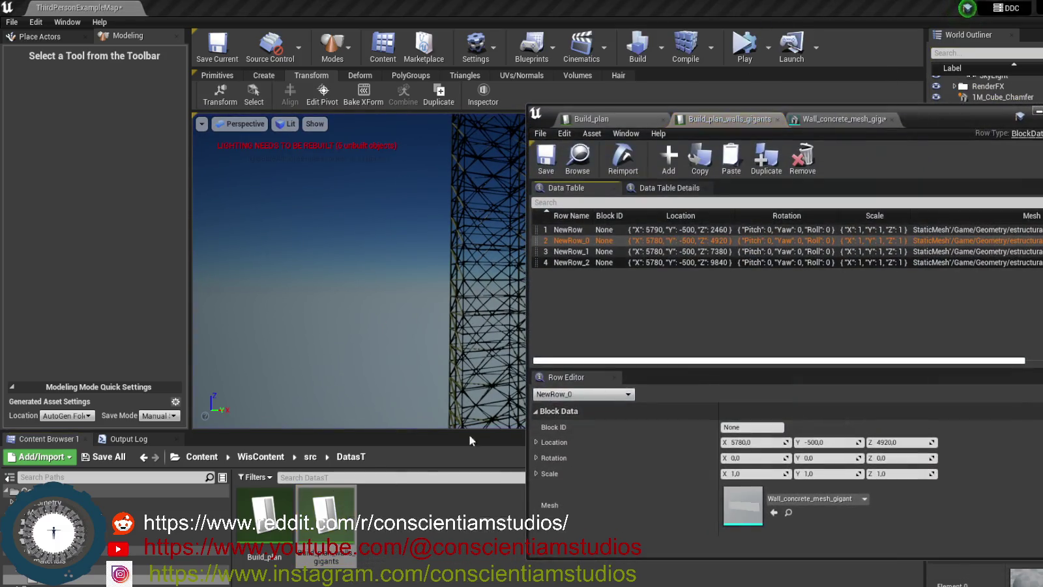
{"action": "left_click", "coordinate": [820, 251]}
{"action": "type", "text": "7350"}
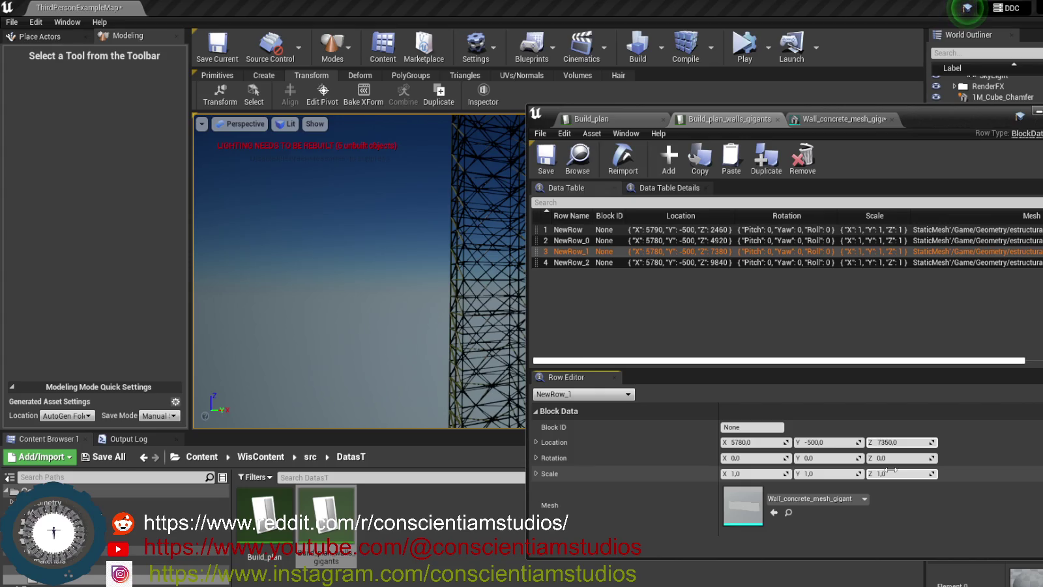
{"action": "left_click", "coordinate": [545, 157]}
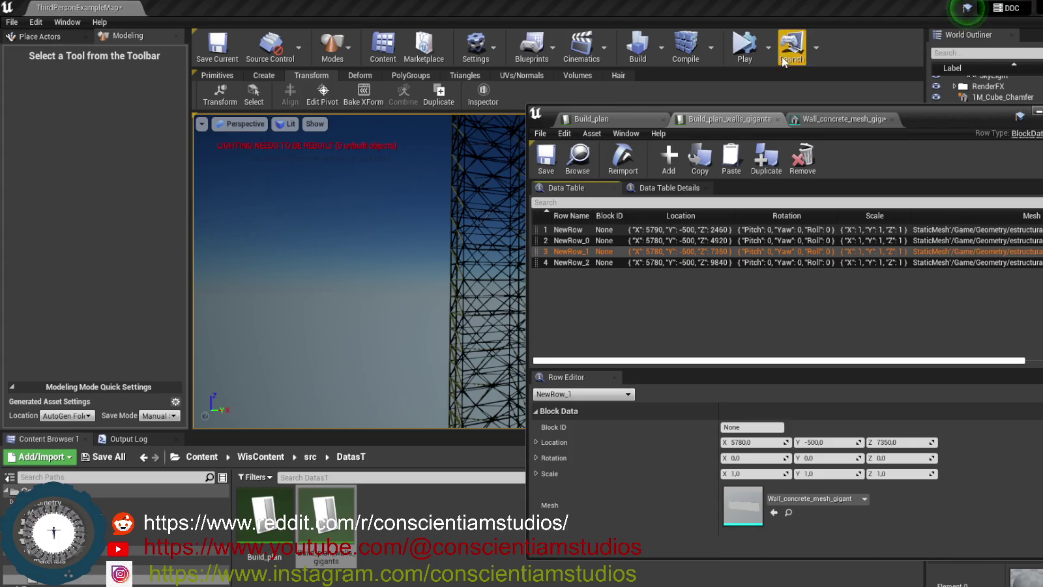
Play the level with the new block heights and select the BaseBlock7 wall block.
{"action": "left_click", "coordinate": [744, 45]}
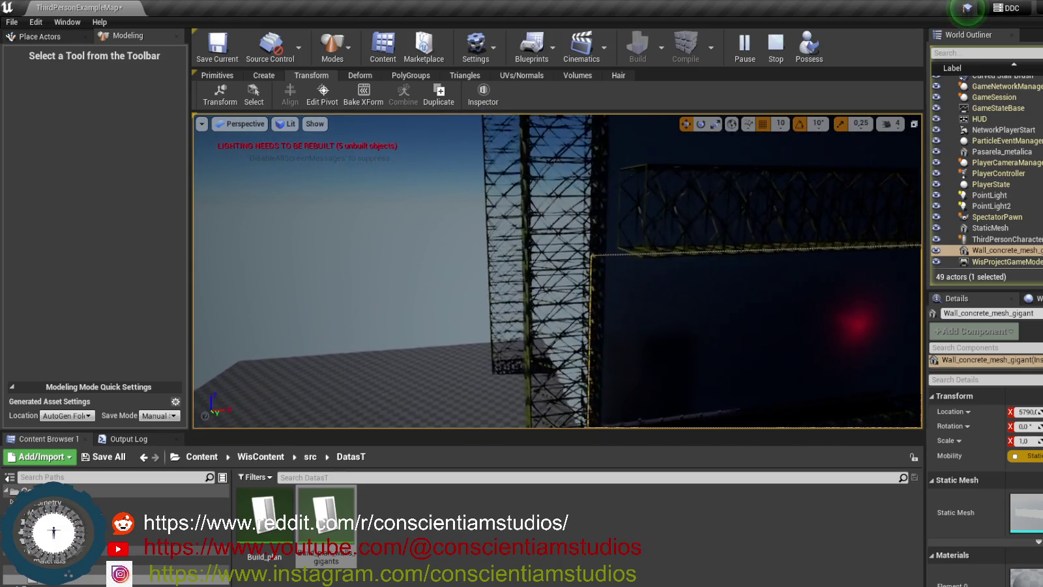
{"action": "left_click", "coordinate": [493, 333]}
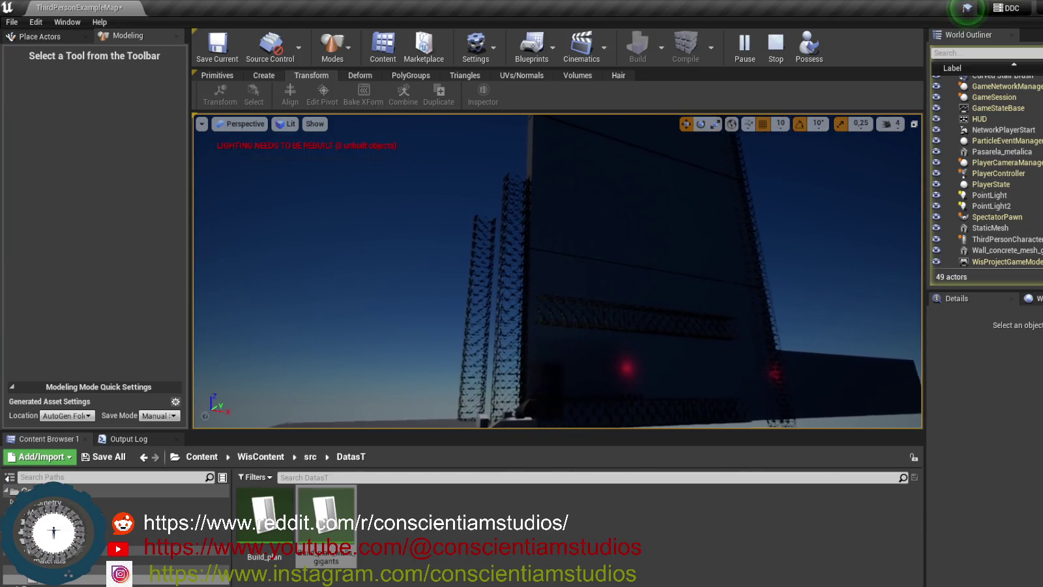
{"action": "left_click", "coordinate": [632, 250]}
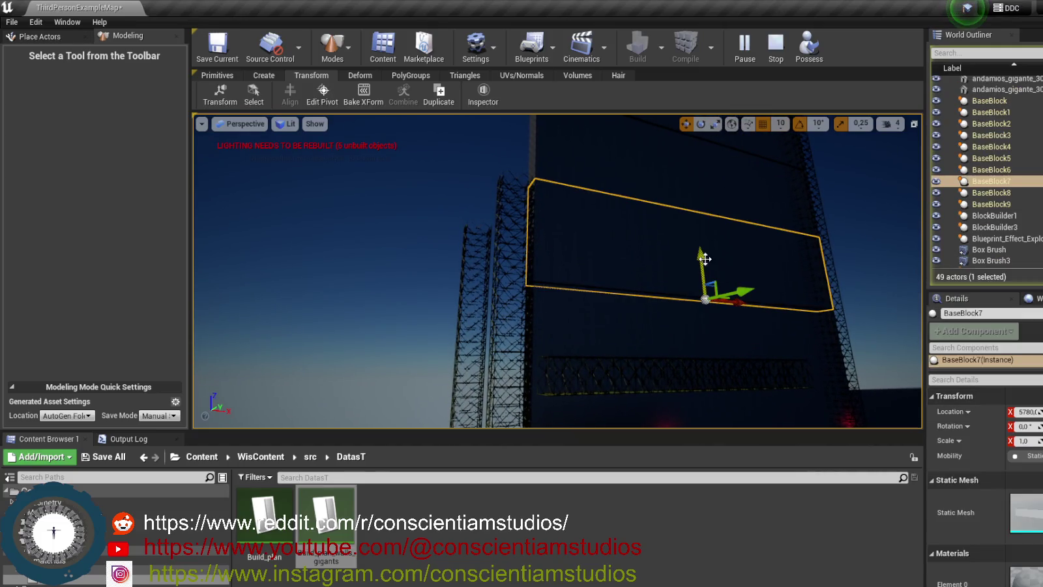
Check BaseBlock7's joins by moving the camera in and back out, then stop the session.
{"action": "left_click_drag", "start_coordinate": [702, 258], "coordinate": [702, 261]}
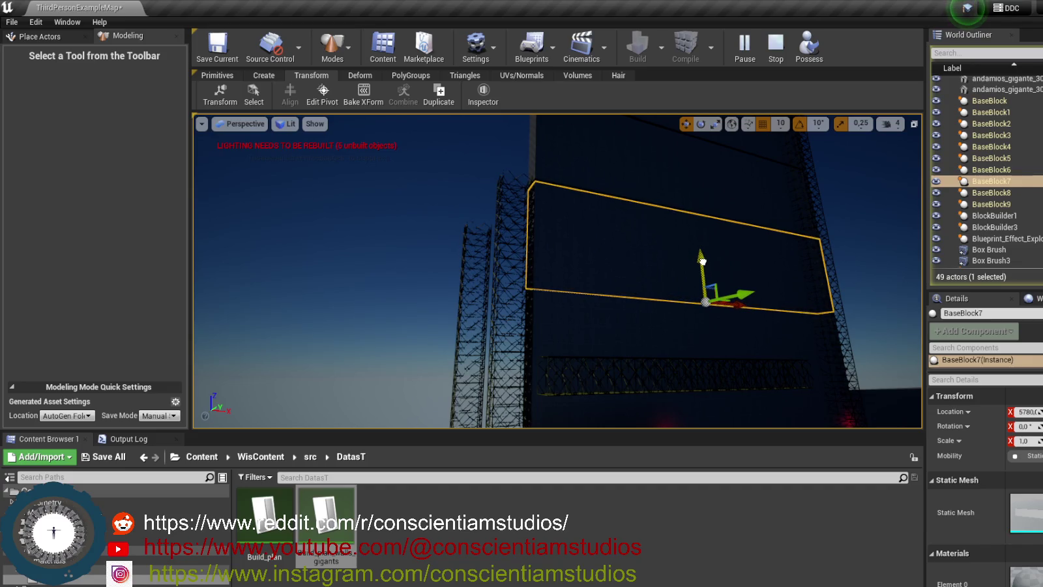
{"action": "left_click", "coordinate": [417, 297]}
{"action": "left_click_drag", "start_coordinate": [580, 301], "coordinate": [537, 279]}
{"action": "left_click", "coordinate": [537, 279]}
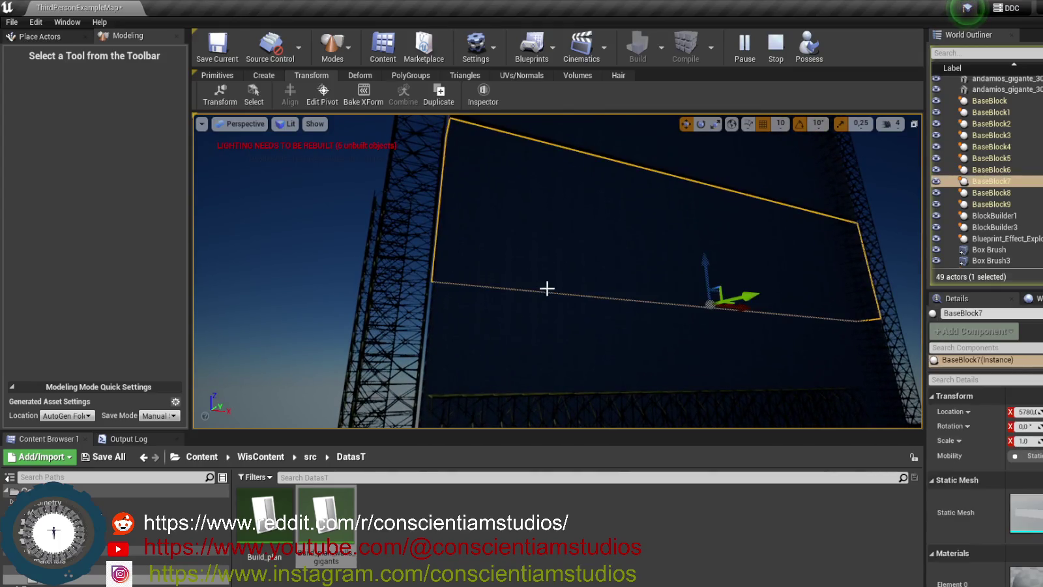
{"action": "key", "text": "Up"}
{"action": "key", "text": "Up"}
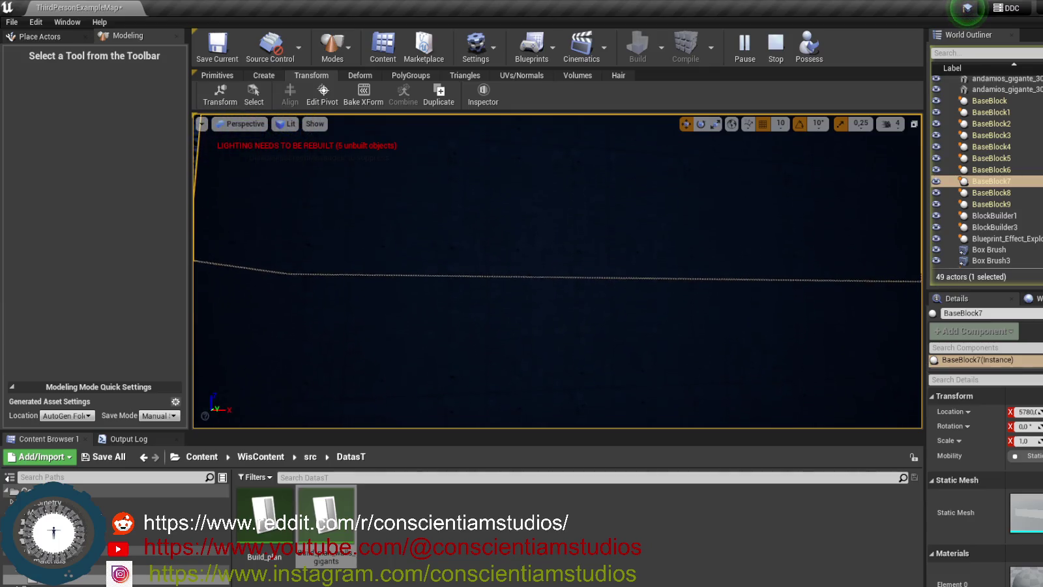
{"action": "key", "text": "Down"}
{"action": "key", "text": "Down"}
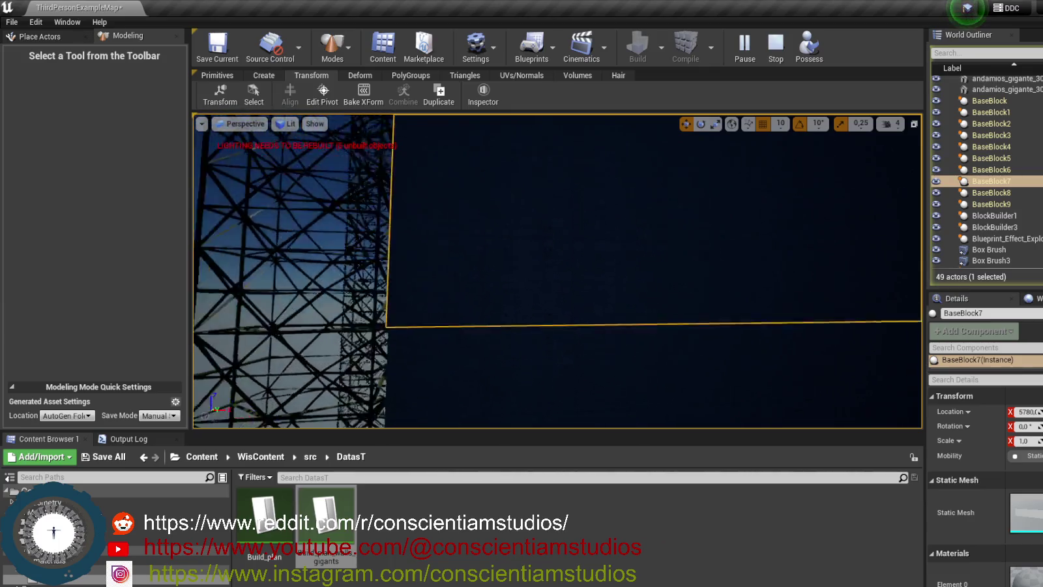
{"action": "key", "text": "Down"}
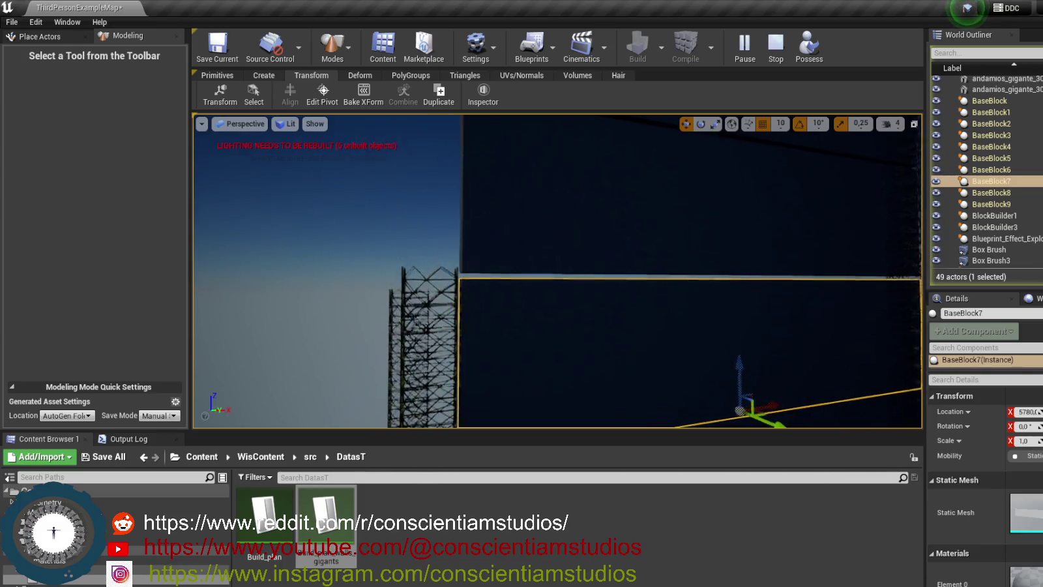
{"action": "key", "text": "Down"}
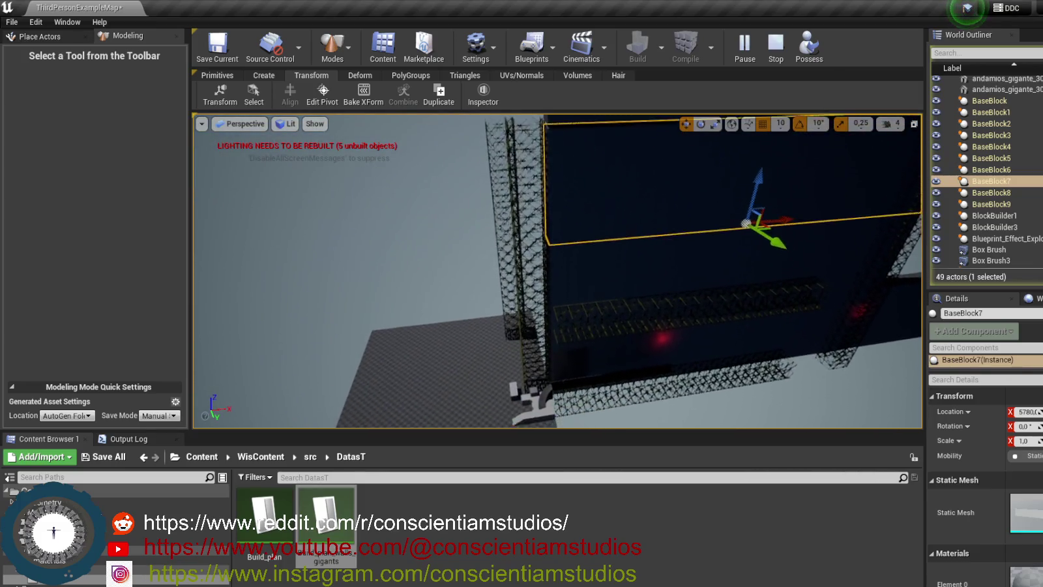
{"action": "key", "text": "Down"}
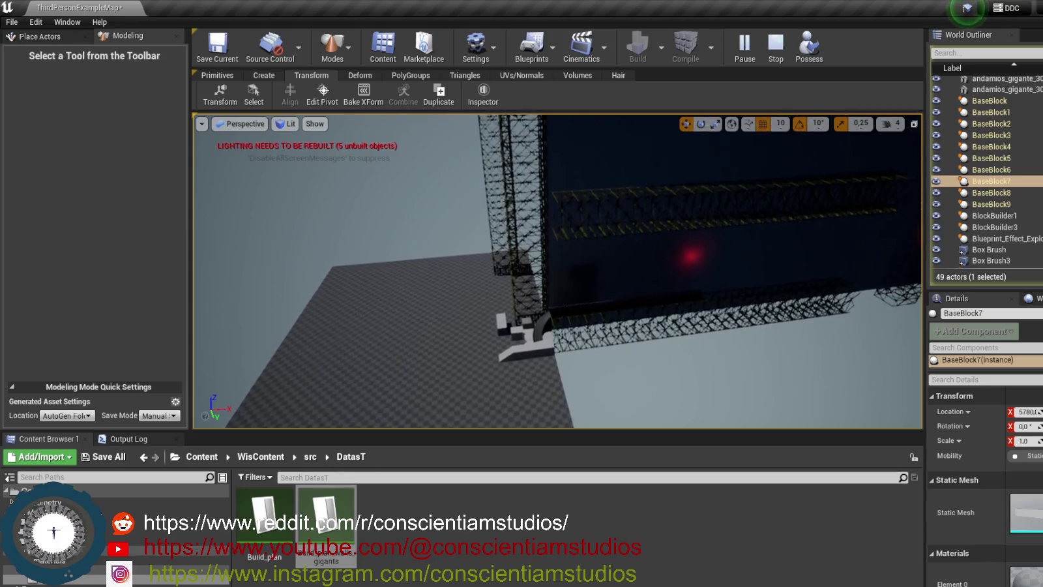
{"action": "left_click", "coordinate": [775, 59]}
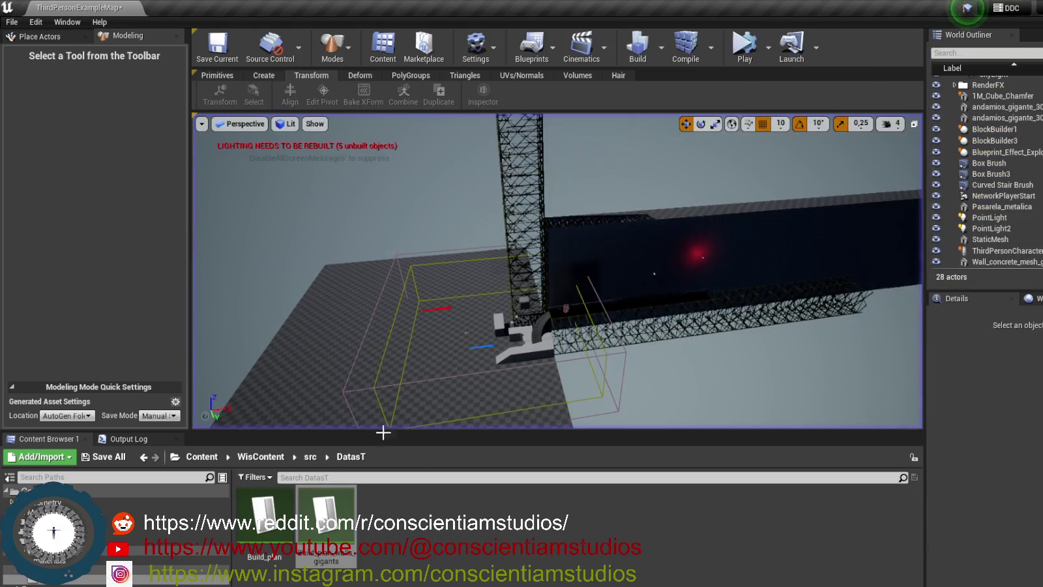
Lower NewRow_0's Location Z to 4850 in the Build_plan_walls_gigants data table.
{"action": "double_click", "coordinate": [326, 518]}
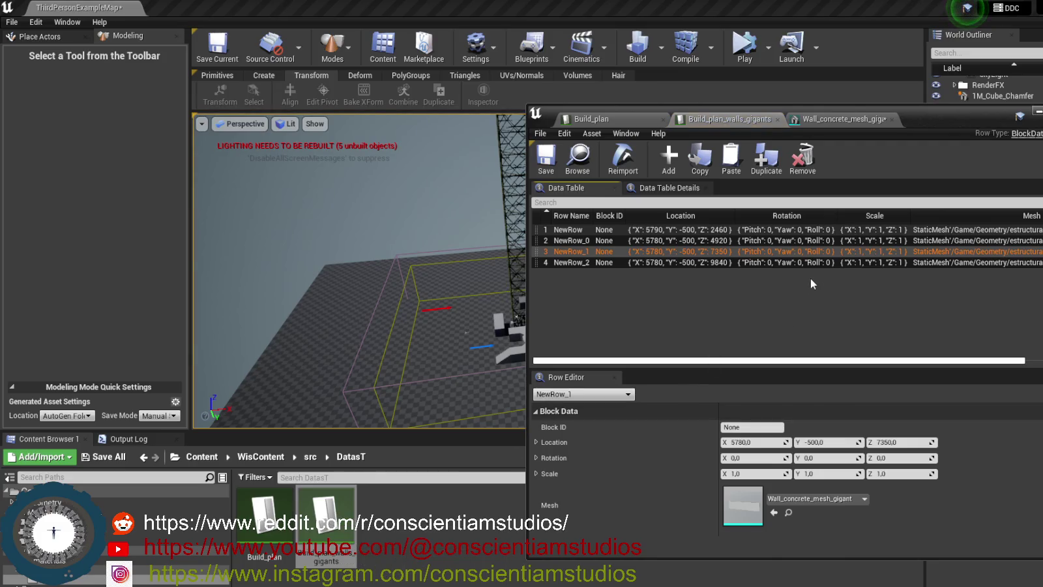
{"action": "left_click", "coordinate": [814, 241]}
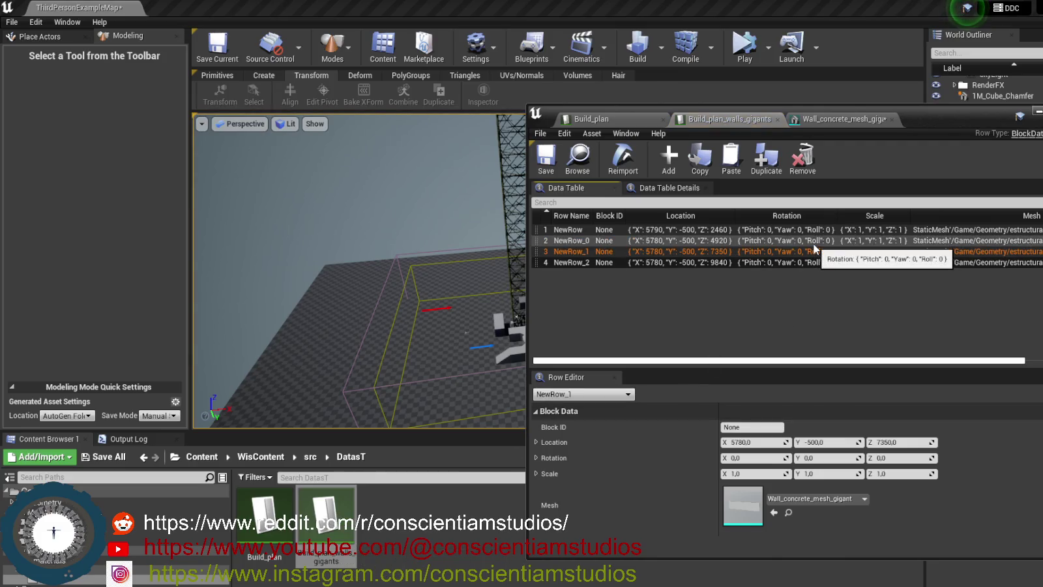
{"action": "left_click", "coordinate": [888, 443]}
{"action": "type", "text": "4850"}
{"action": "key", "text": "Return"}
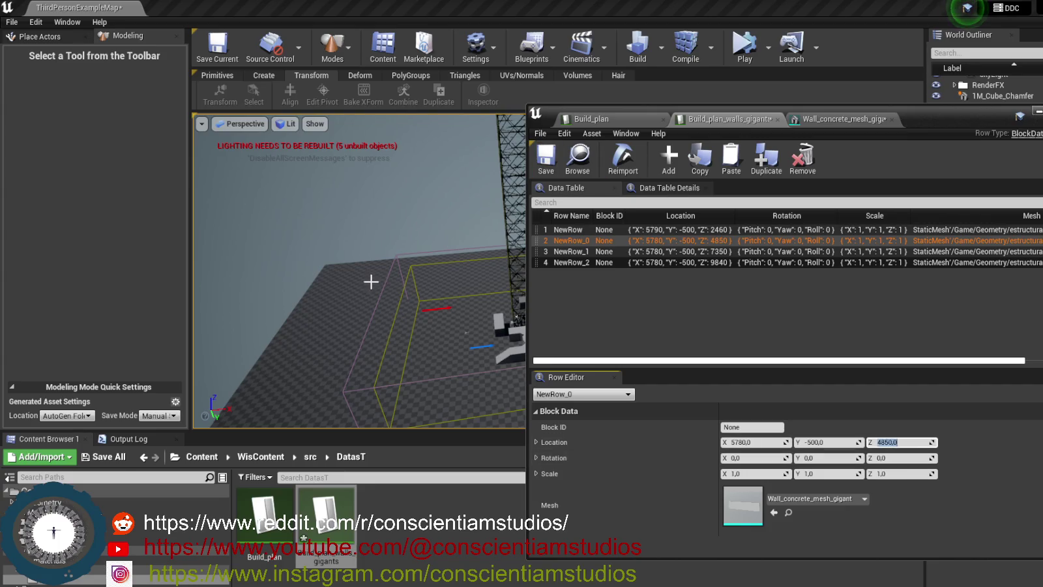
Move the data table window aside and play the level to respawn the walls.
{"action": "left_click", "coordinate": [390, 224]}
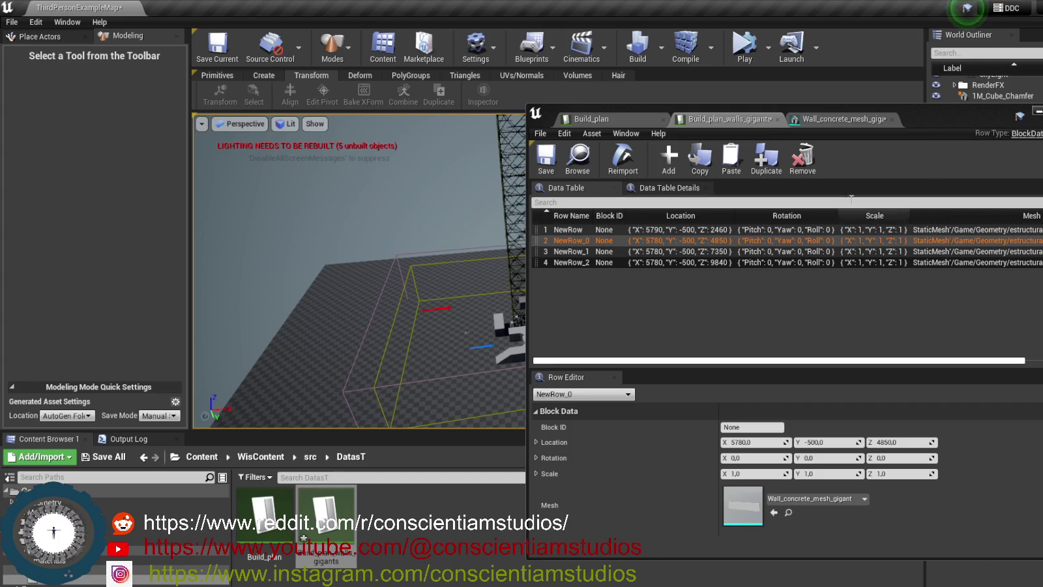
{"action": "mouse_move", "coordinate": [745, 233]}
{"action": "left_mouse_down"}
{"action": "mouse_move", "coordinate": [691, 225]}
{"action": "mouse_move", "coordinate": [614, 185]}
{"action": "mouse_move", "coordinate": [735, 168]}
{"action": "left_mouse_up"}
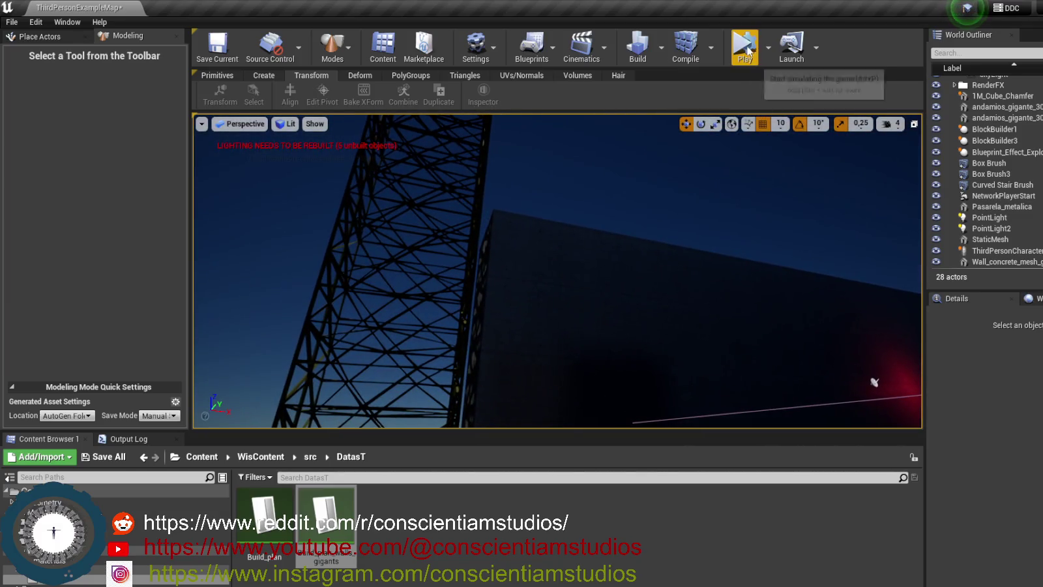
{"action": "left_click", "coordinate": [744, 44]}
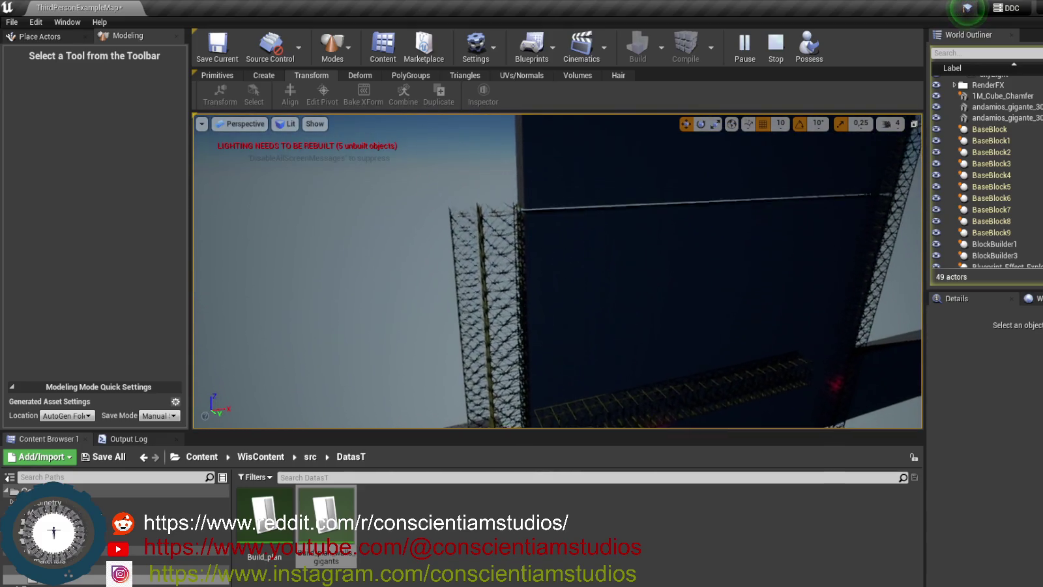
Select BaseBlock8 and orbit the camera closer to inspect the wall.
{"action": "left_click", "coordinate": [671, 185]}
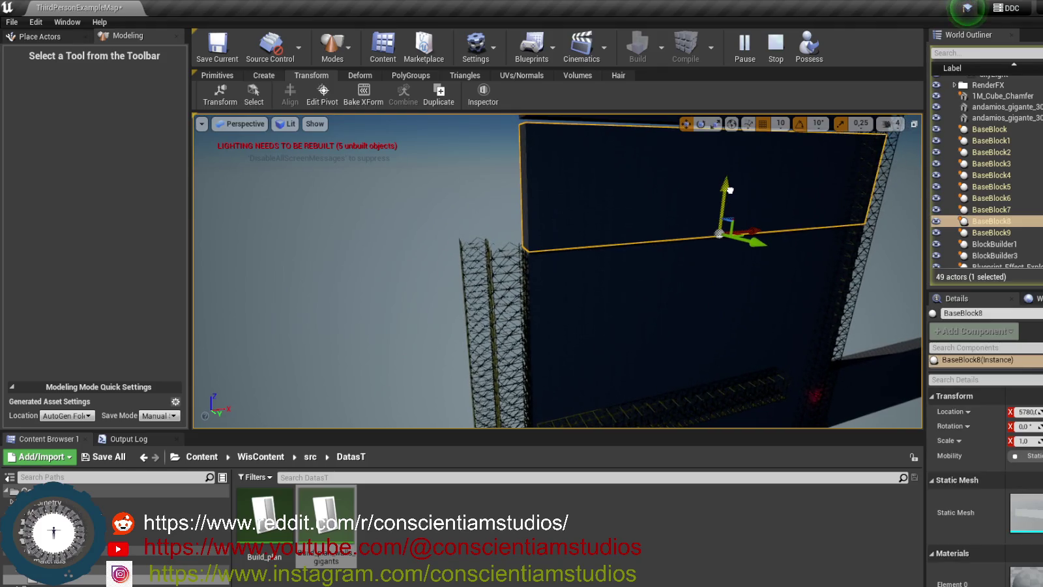
{"action": "mouse_move", "coordinate": [654, 204]}
{"action": "left_mouse_down"}
{"action": "mouse_move", "coordinate": [578, 203]}
{"action": "mouse_move", "coordinate": [682, 174]}
{"action": "left_mouse_up"}
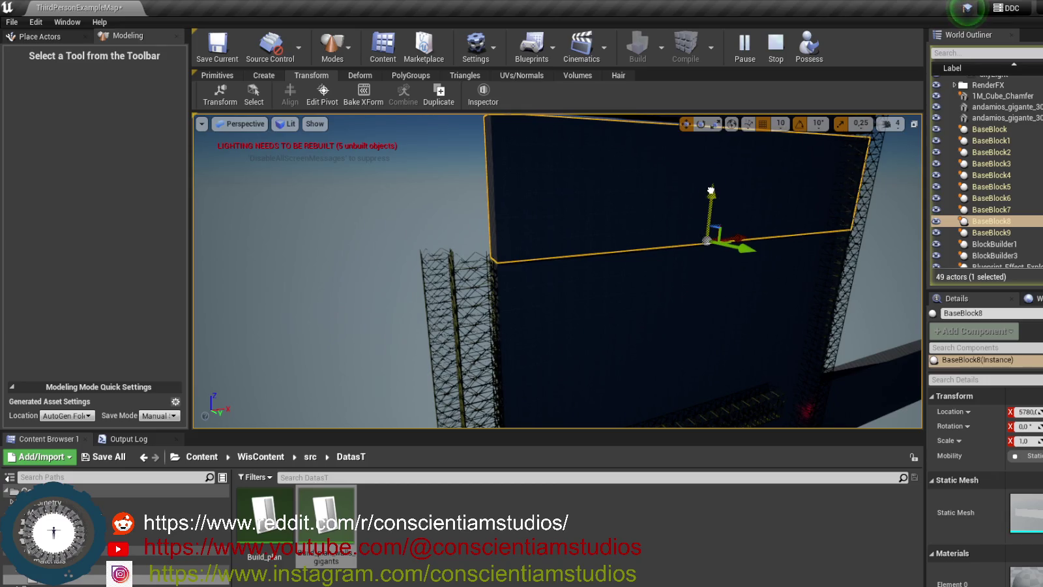
{"action": "mouse_move", "coordinate": [663, 228]}
{"action": "left_mouse_down"}
{"action": "mouse_move", "coordinate": [447, 238]}
{"action": "mouse_move", "coordinate": [447, 176]}
{"action": "mouse_move", "coordinate": [554, 193]}
{"action": "mouse_move", "coordinate": [572, 209]}
{"action": "mouse_move", "coordinate": [572, 175]}
{"action": "mouse_move", "coordinate": [572, 195]}
{"action": "left_mouse_up"}
{"action": "left_click", "coordinate": [447, 237]}
{"action": "left_click", "coordinate": [554, 193]}
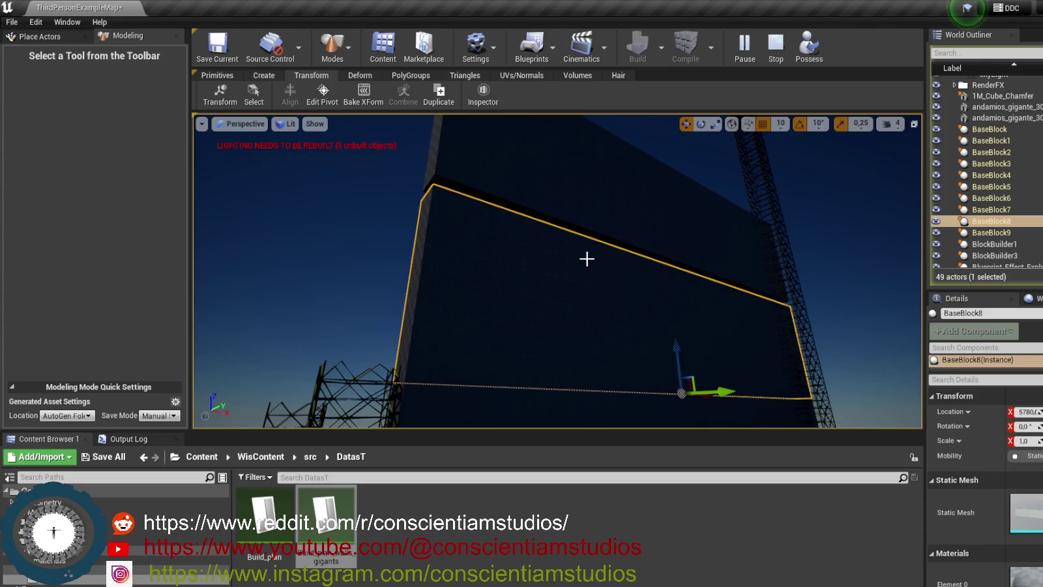
Compare the fit between BaseBlock9 and BaseBlock8, checking the block's top edge.
{"action": "left_click", "coordinate": [660, 213]}
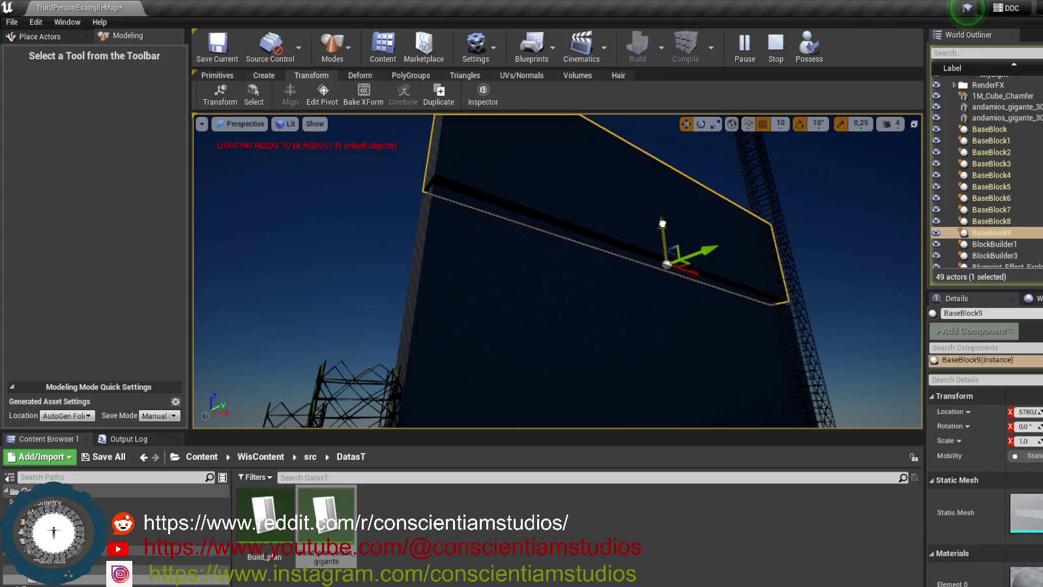
{"action": "left_click_drag", "start_coordinate": [661, 224], "coordinate": [665, 230]}
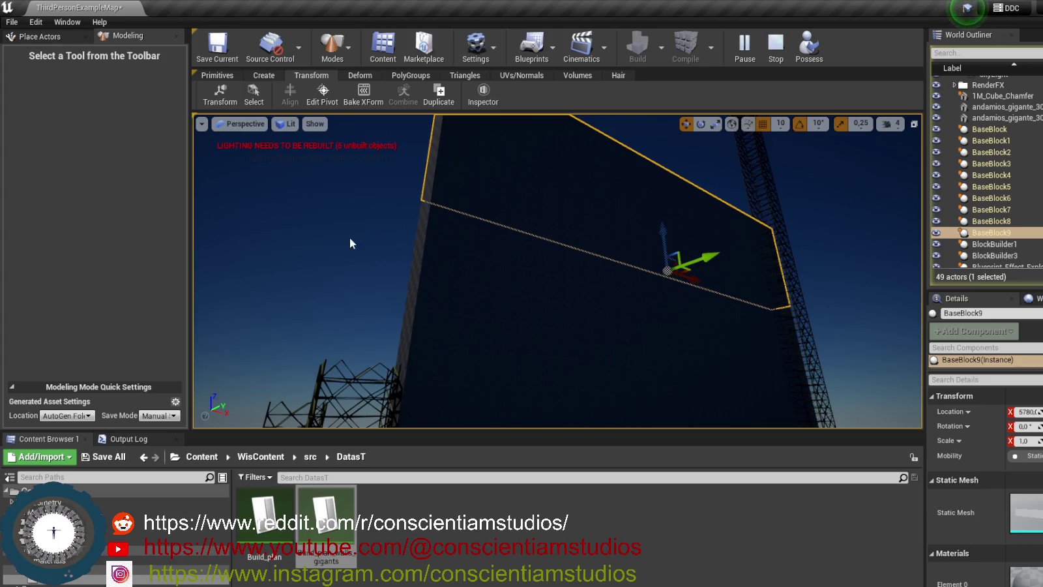
{"action": "left_click", "coordinate": [363, 294]}
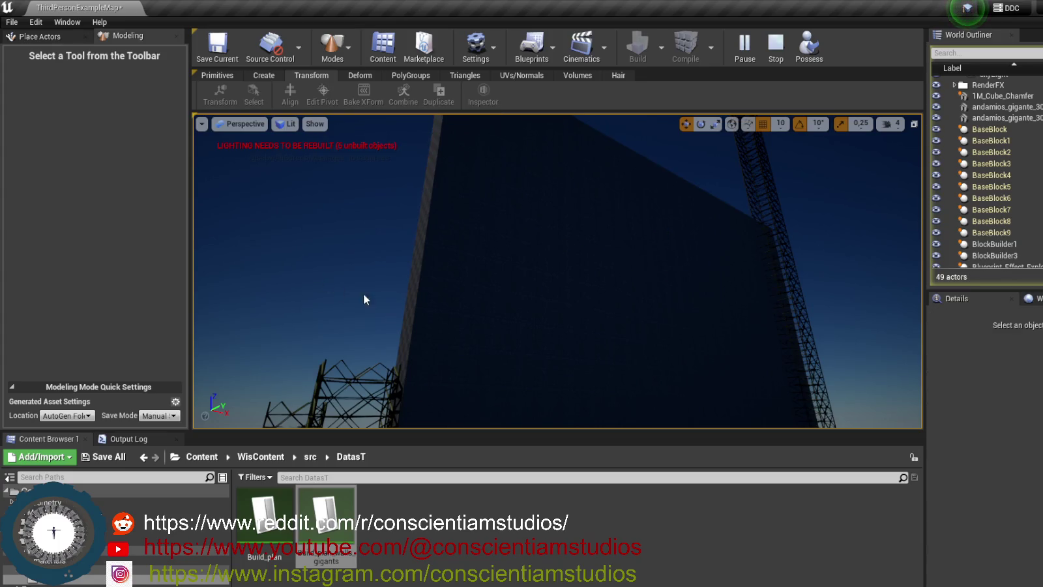
{"action": "left_click", "coordinate": [552, 167]}
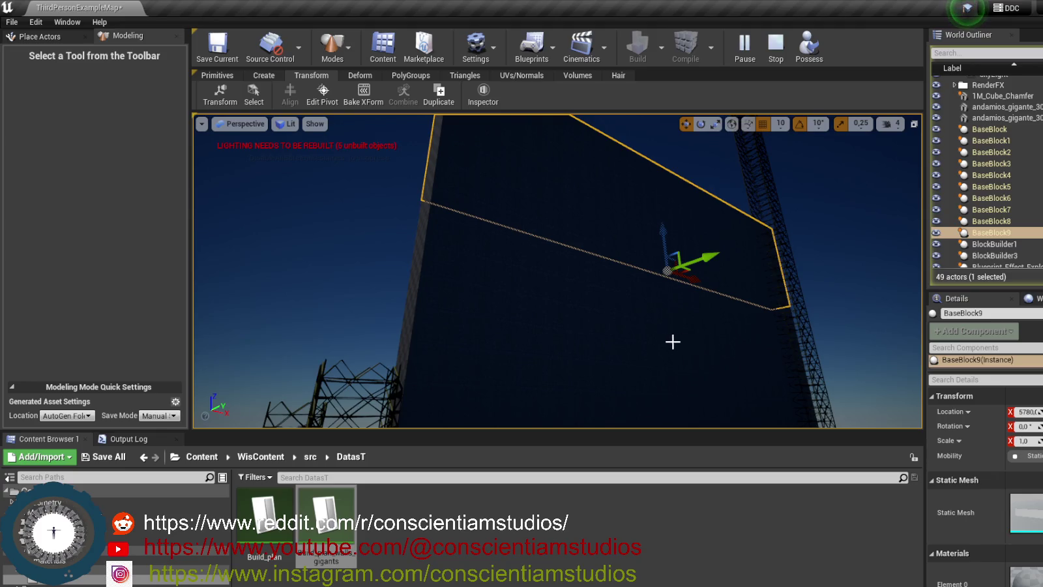
{"action": "left_click", "coordinate": [604, 314]}
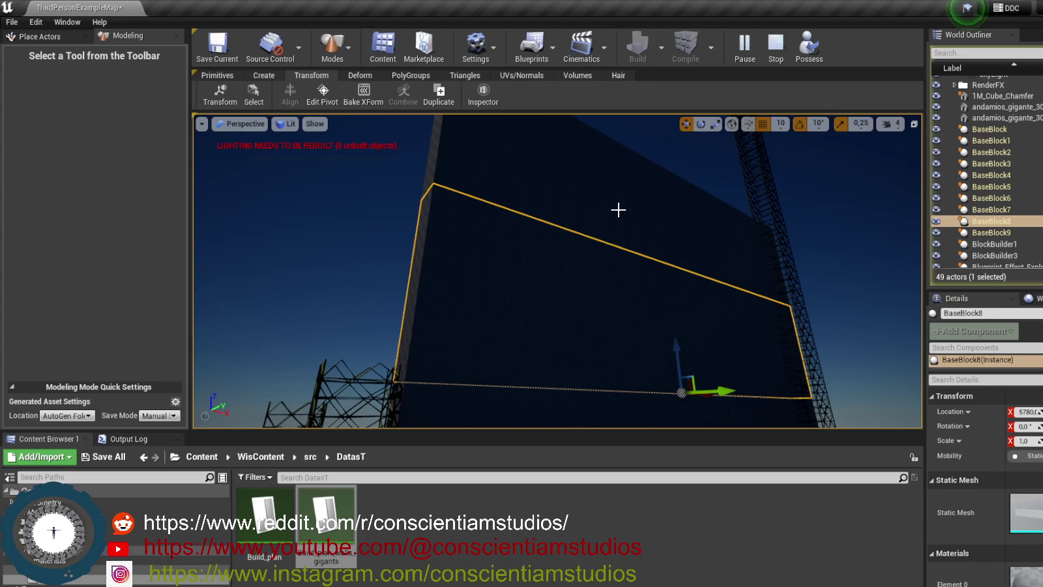
{"action": "left_click", "coordinate": [618, 209]}
{"action": "left_click", "coordinate": [572, 319]}
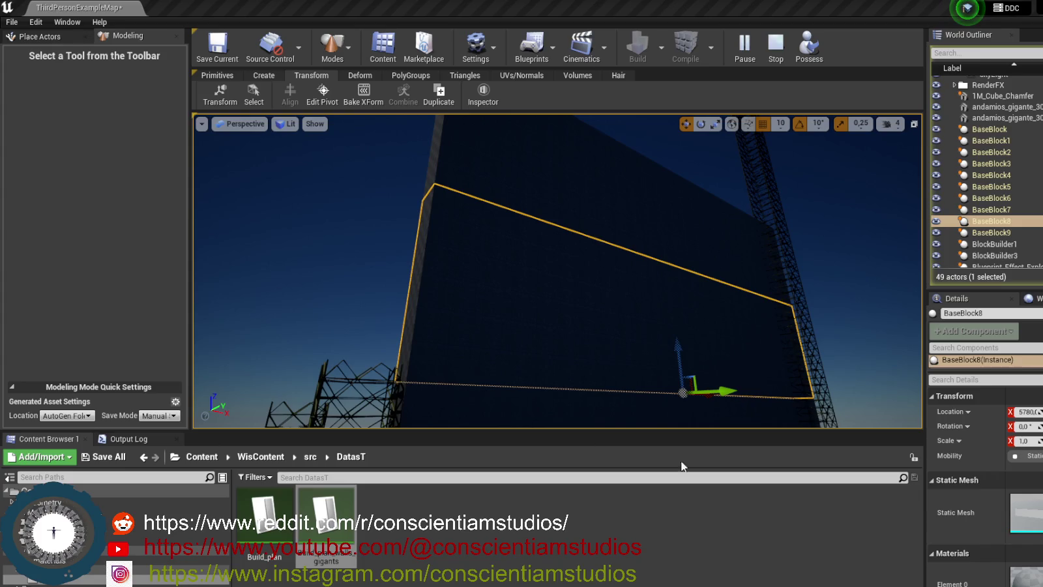
{"action": "left_click_drag", "start_coordinate": [624, 372], "coordinate": [623, 294]}
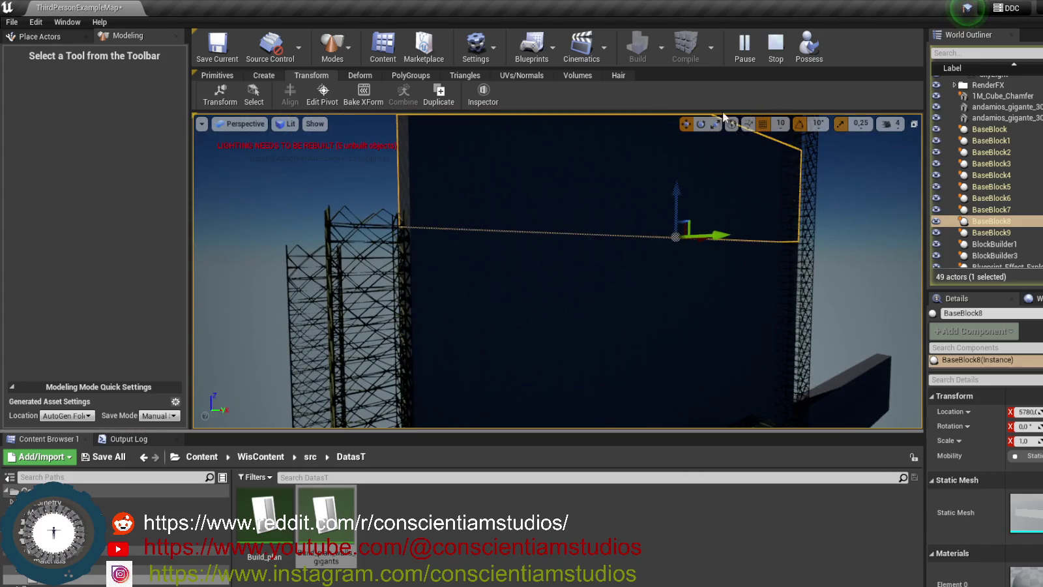
Stop the simulation, briefly rerun and stop it, then open the gigants data table.
{"action": "left_click", "coordinate": [775, 57]}
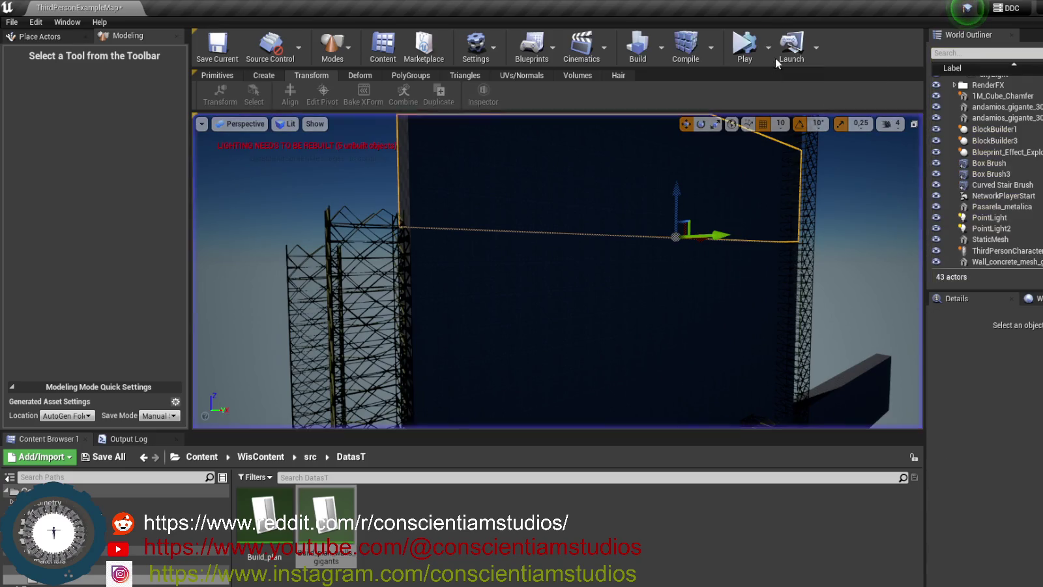
{"action": "left_click", "coordinate": [743, 59]}
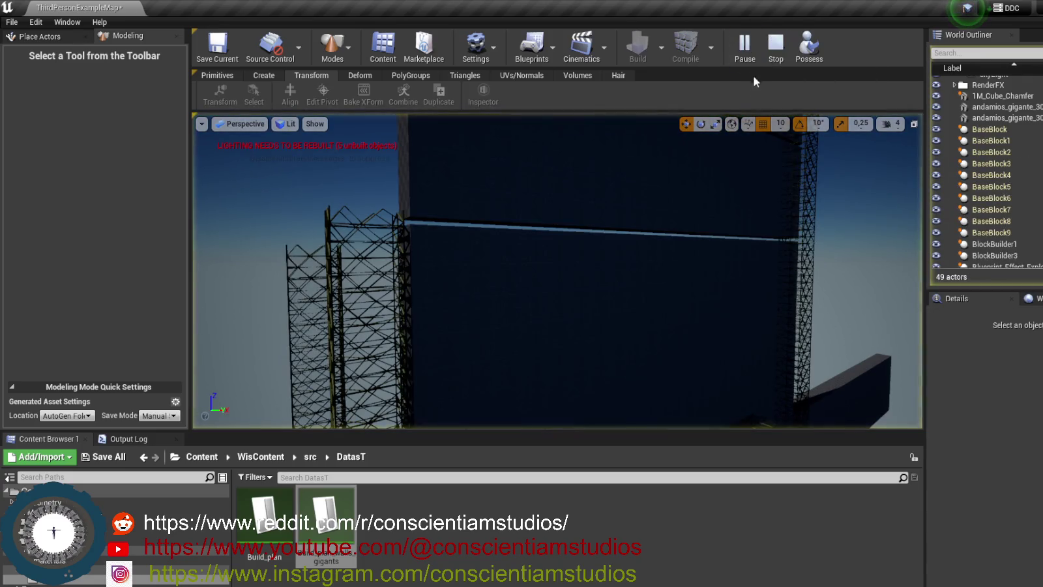
{"action": "left_click", "coordinate": [775, 57]}
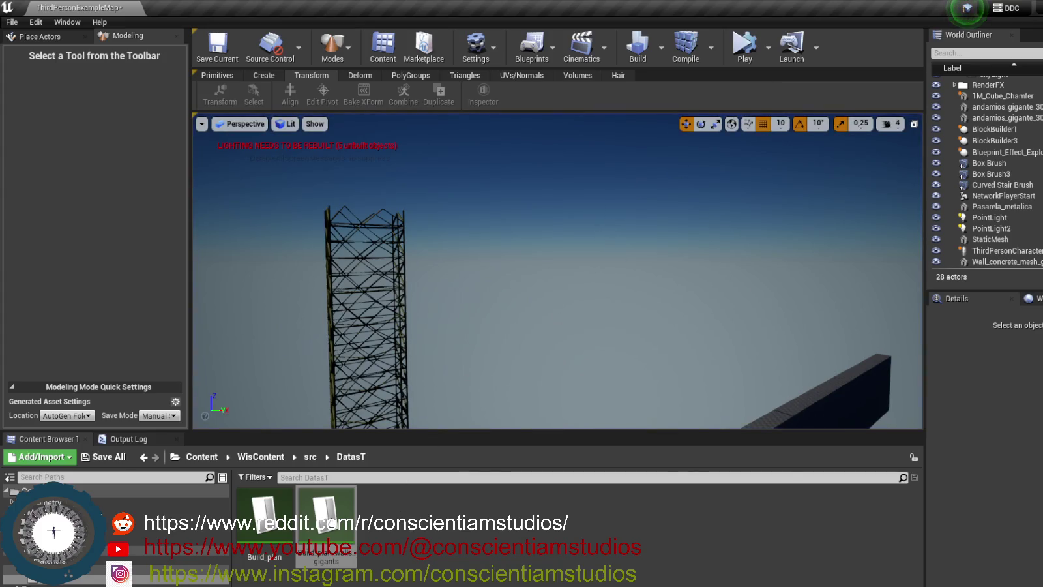
{"action": "double_click", "coordinate": [326, 515]}
Set NewRow_1's Location Z to 7270.
{"action": "left_click", "coordinate": [794, 252]}
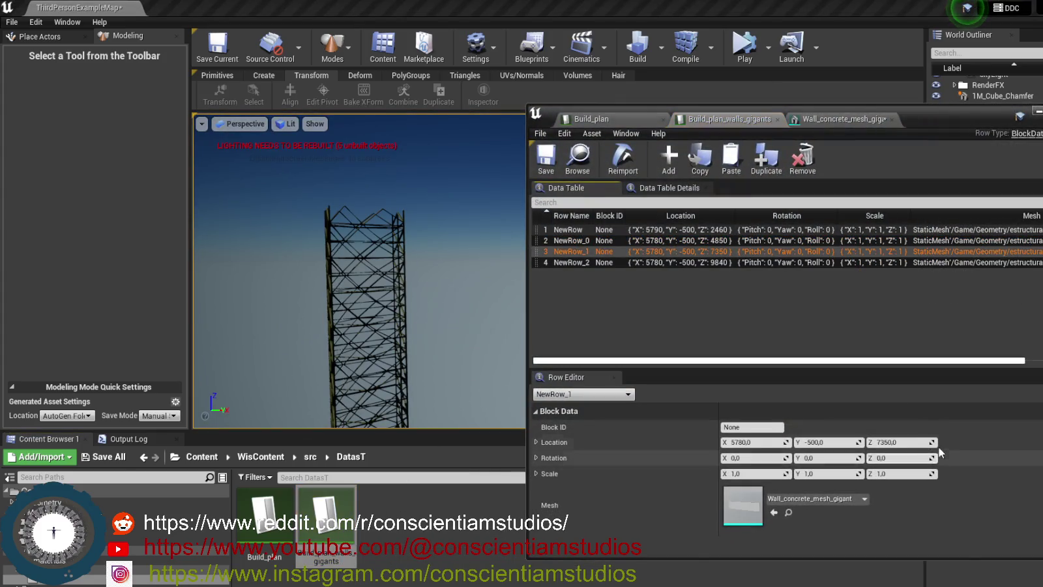
{"action": "left_click", "coordinate": [903, 442]}
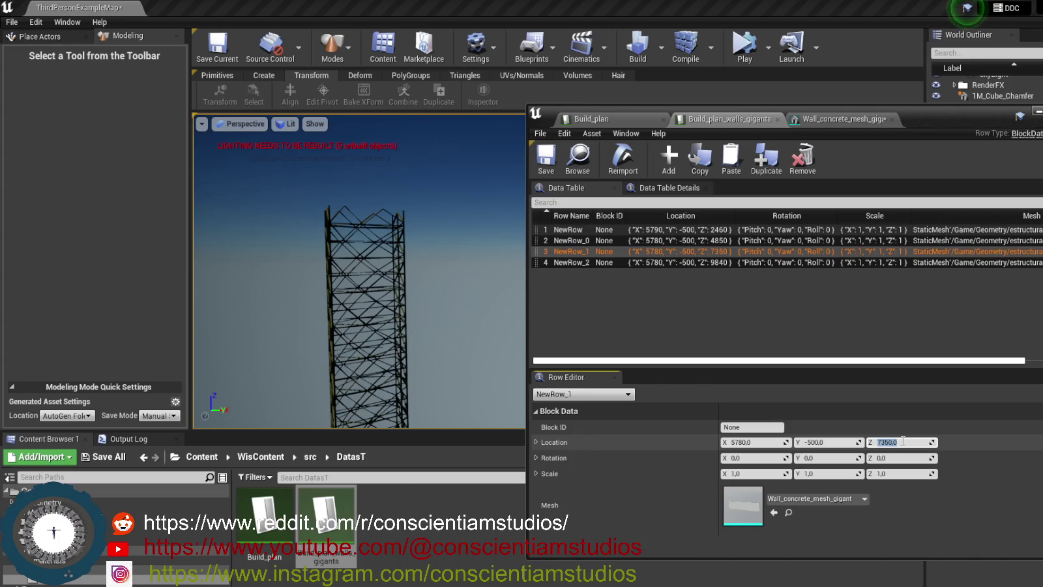
{"action": "type", "text": "7"}
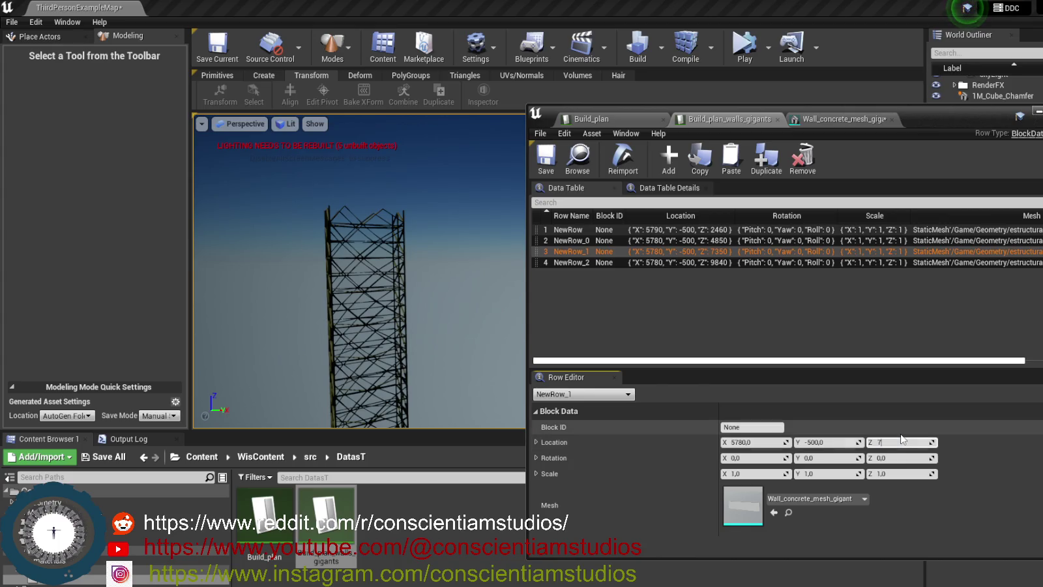
{"action": "type", "text": "270,0"}
{"action": "key", "text": "Return"}
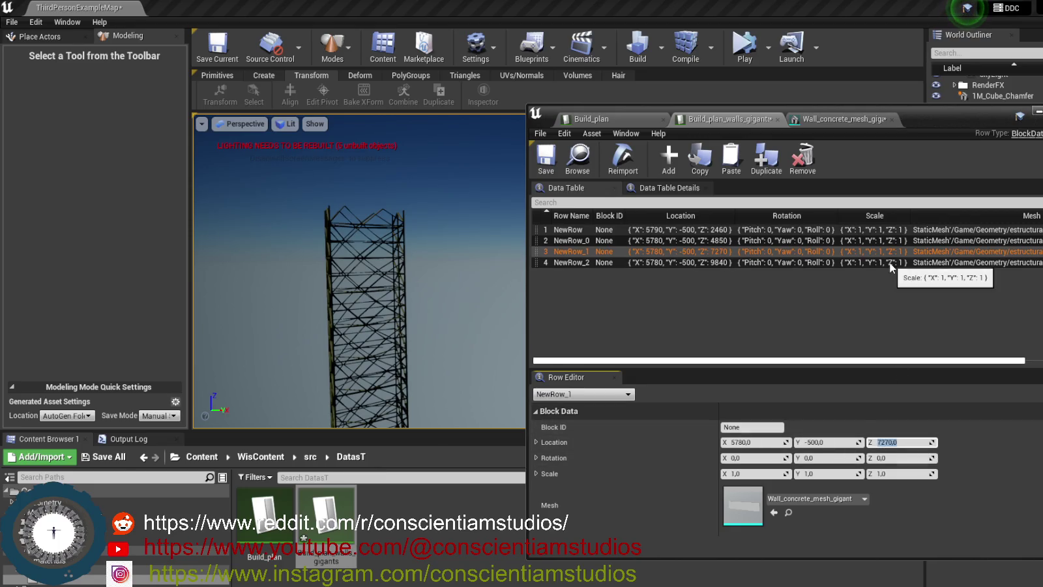
Set NewRow_2's Location Z to 9690, save the data table, and minimize its window.
{"action": "left_click", "coordinate": [891, 264]}
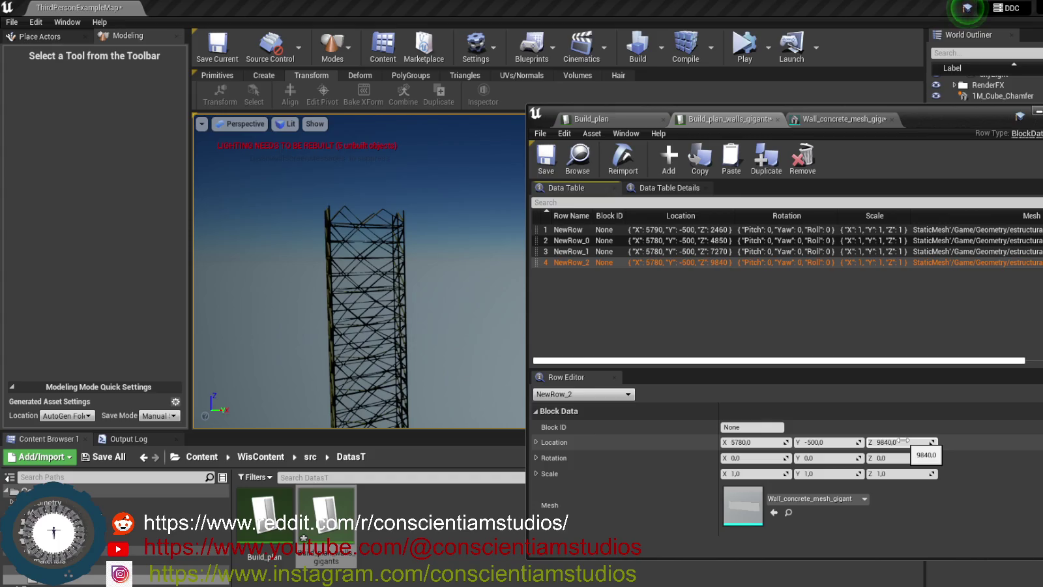
{"action": "left_click", "coordinate": [901, 441]}
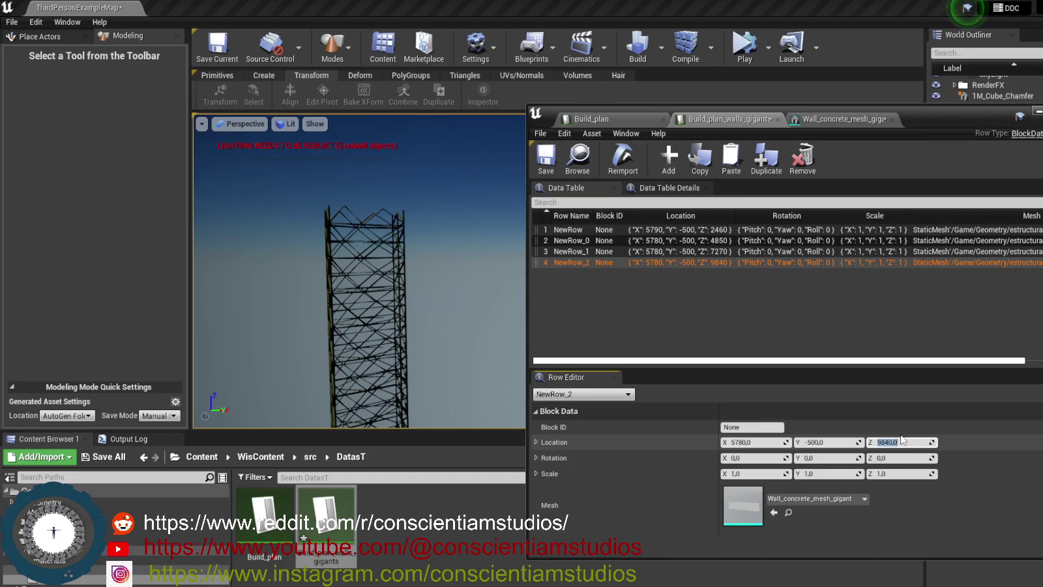
{"action": "type", "text": "96"}
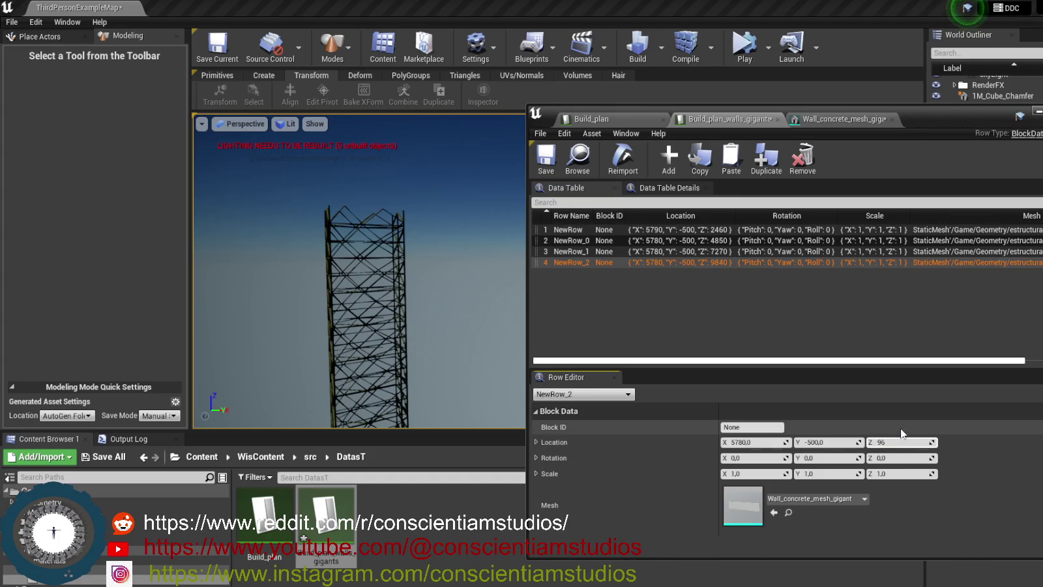
{"action": "key", "text": "Return"}
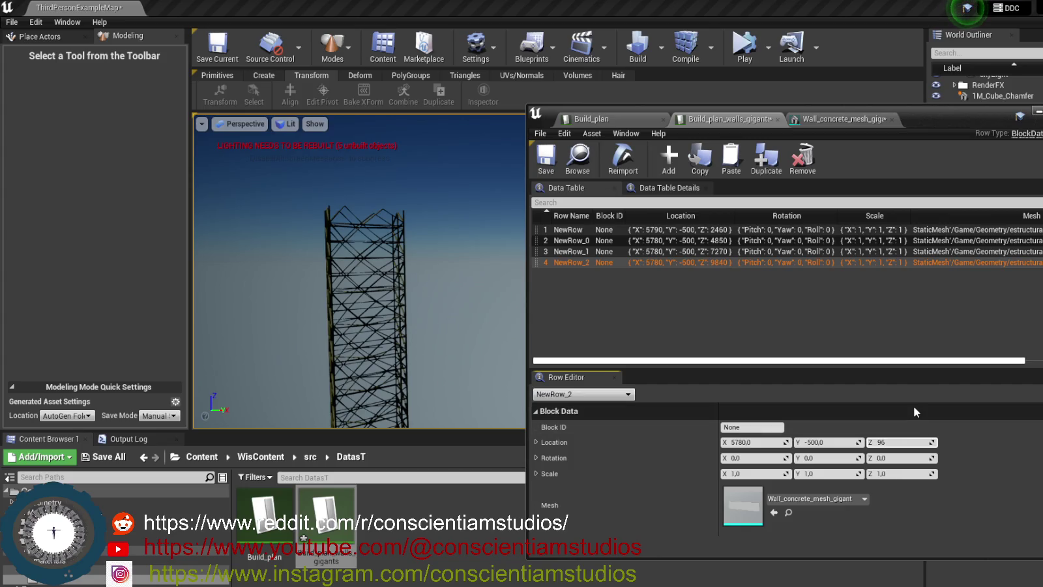
{"action": "type", "text": "90"}
{"action": "key", "text": "Return"}
{"action": "left_click", "coordinate": [913, 420]}
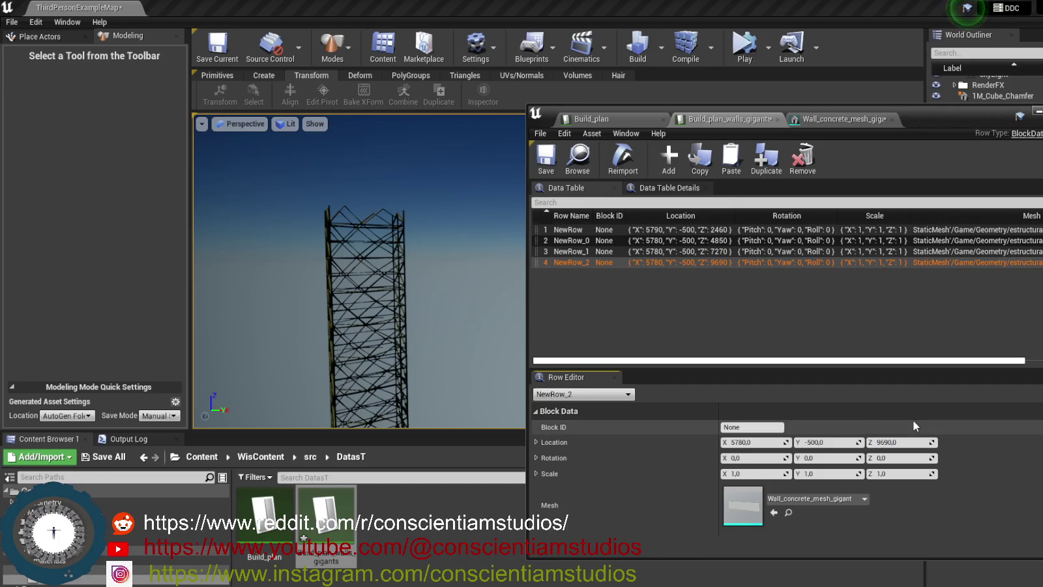
{"action": "left_click", "coordinate": [536, 156]}
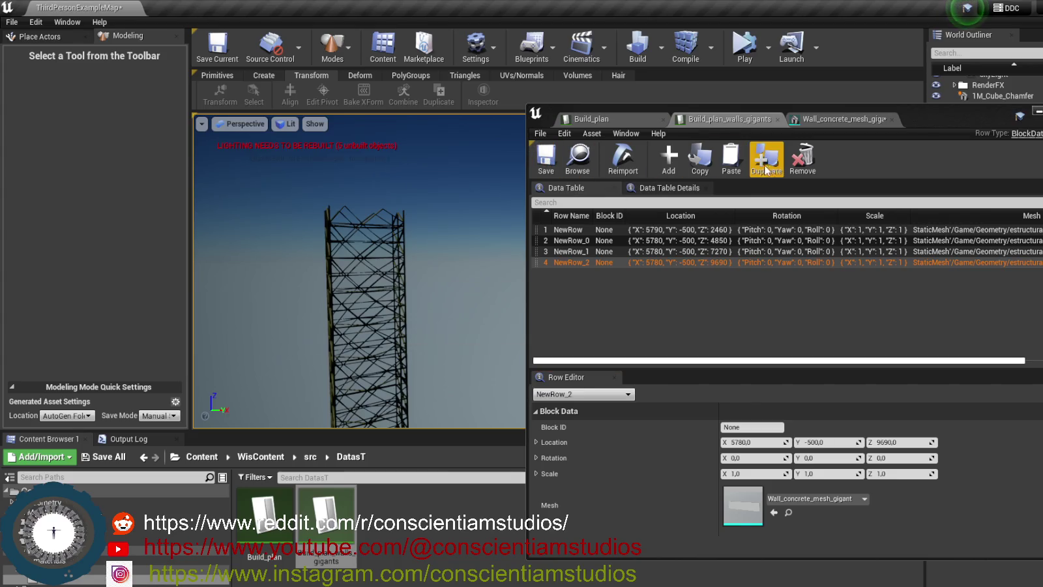
{"action": "left_click", "coordinate": [1037, 111]}
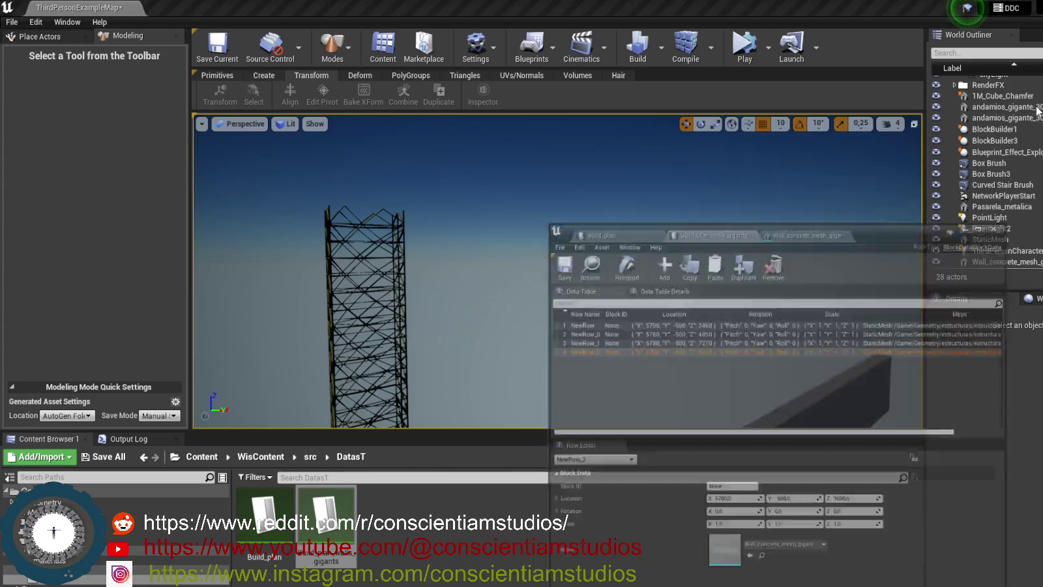
Play the level and possess the player character to view the restacked walls.
{"action": "left_click", "coordinate": [744, 46]}
{"action": "left_click", "coordinate": [733, 182]}
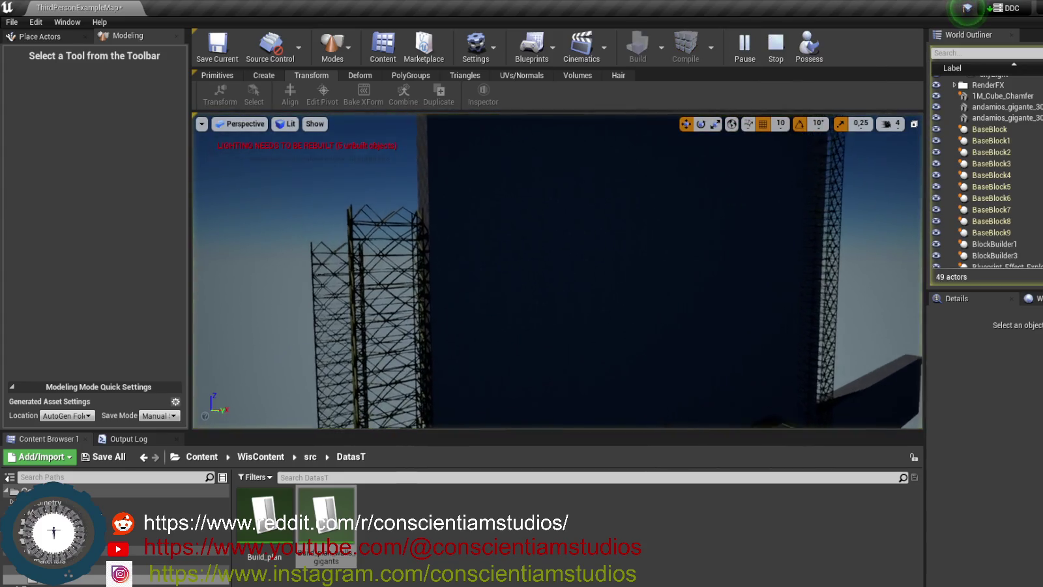
{"action": "mouse_move", "coordinate": [557, 271]}
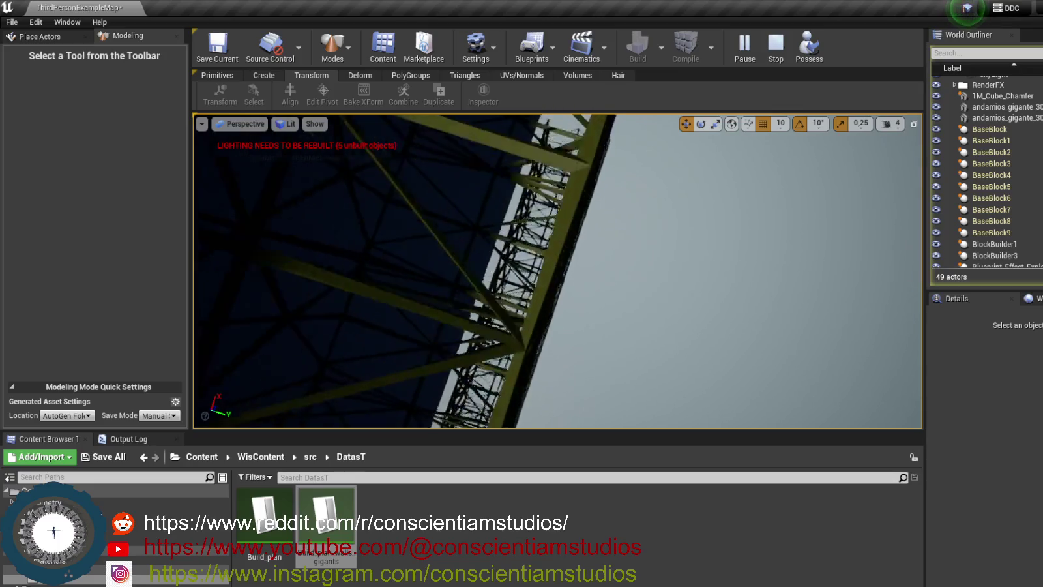
{"action": "left_click", "coordinate": [808, 44]}
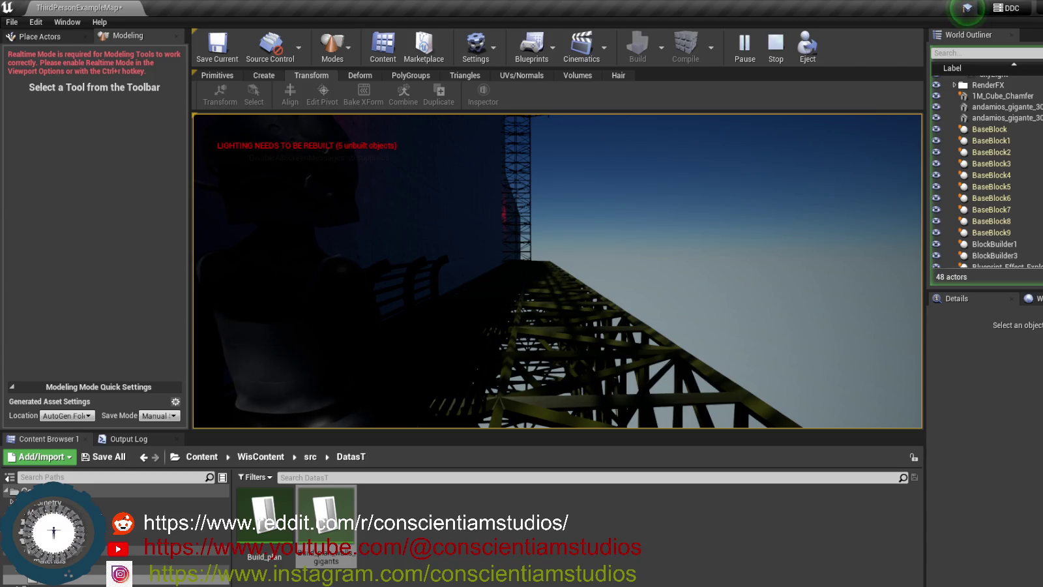
End the Play In Editor session and switch to BaseBlock.h in Visual Studio.
{"action": "key", "text": "Escape"}
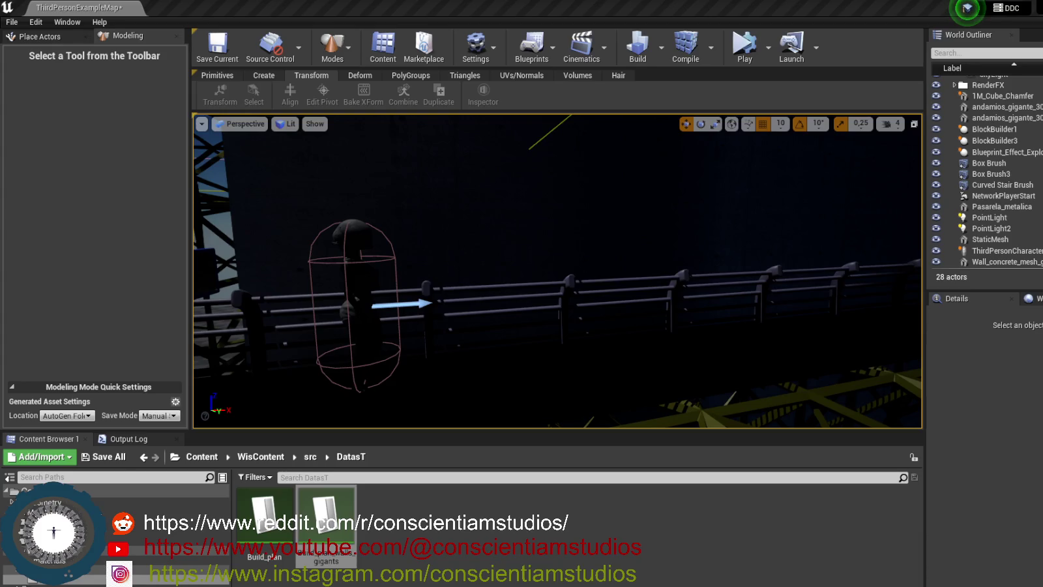
{"action": "key", "text": "alt+Tab"}
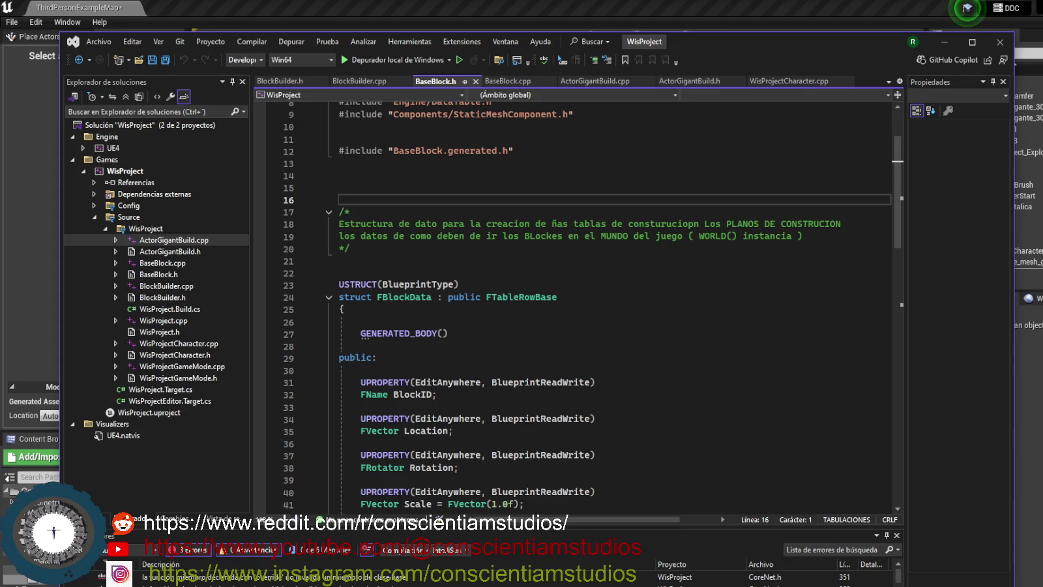
{"action": "key", "text": "alt+Tab"}
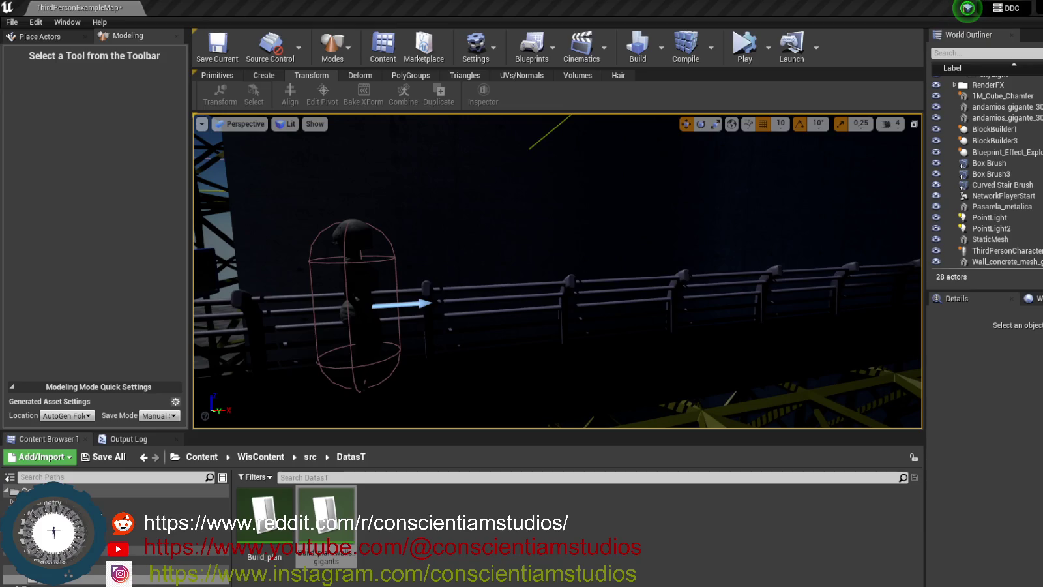
Fly the camera toward the character capsule, then view the running level full-screen with F11.
{"action": "mouse_move", "coordinate": [342, 290]}
{"action": "left_mouse_down"}
{"action": "mouse_move", "coordinate": [326, 221]}
{"action": "mouse_move", "coordinate": [365, 144]}
{"action": "mouse_move", "coordinate": [626, 145]}
{"action": "left_mouse_up"}
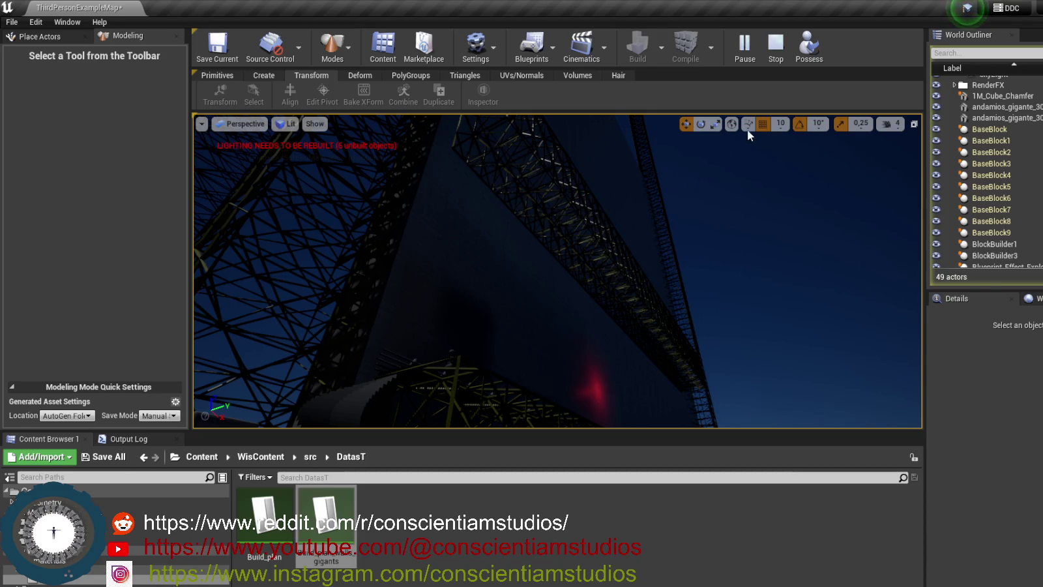
{"action": "left_click", "coordinate": [620, 179]}
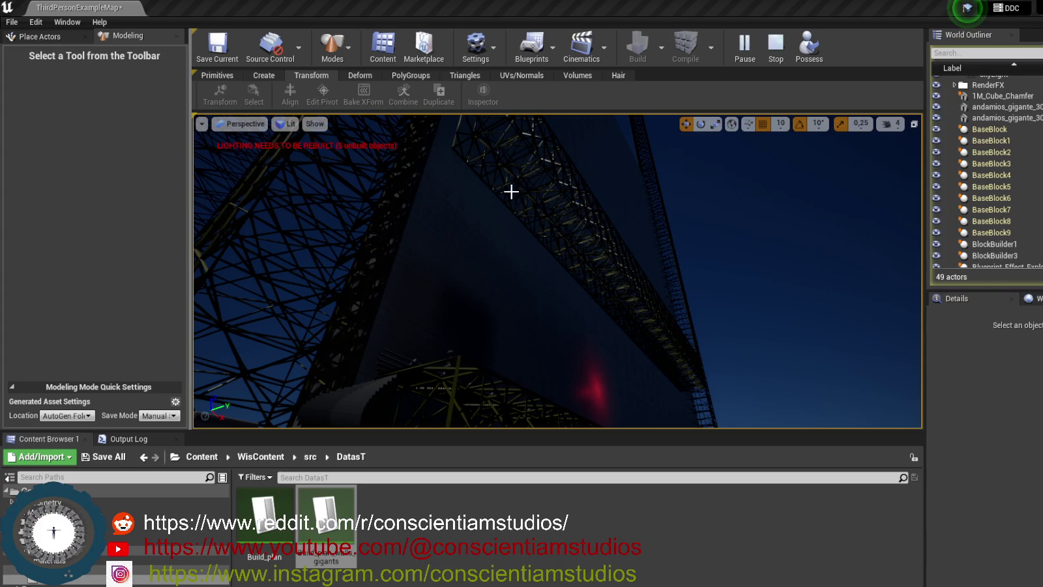
{"action": "key", "text": "F11"}
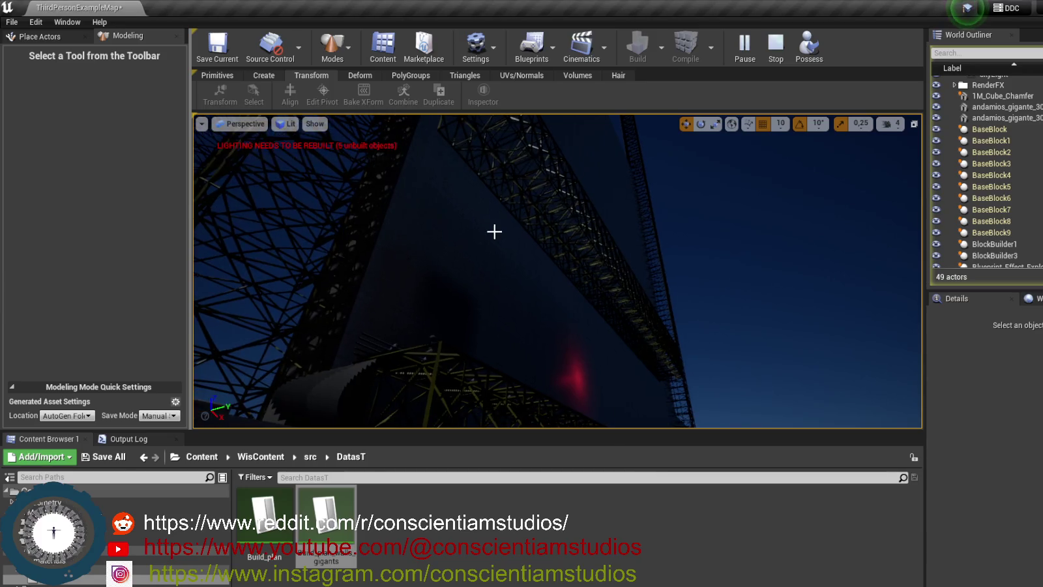